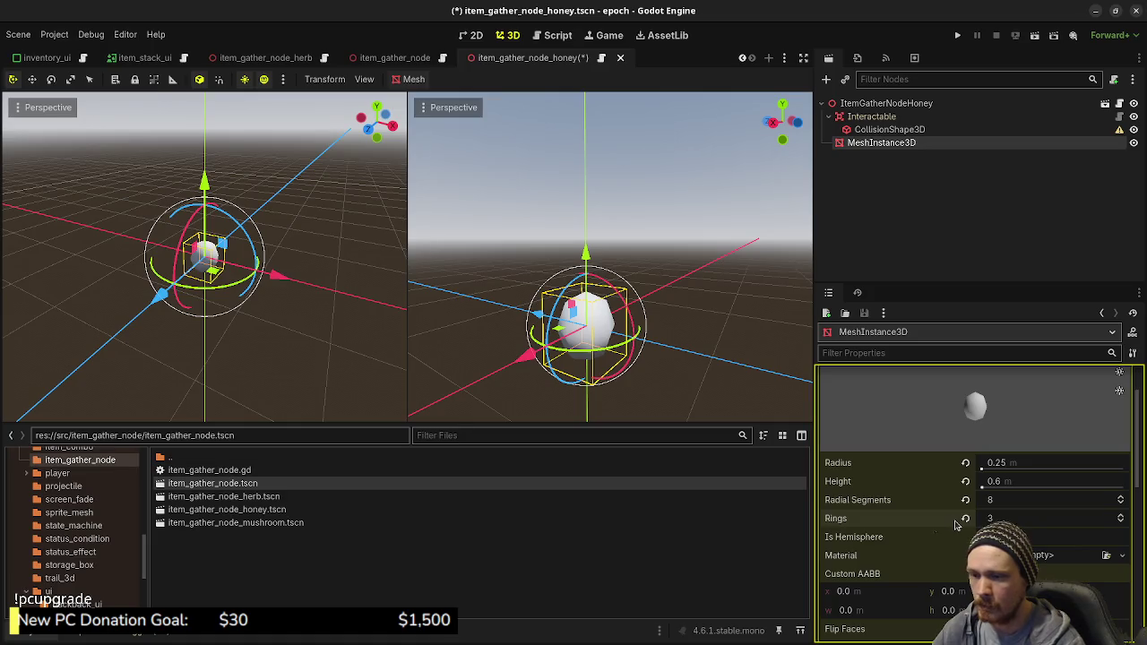
Step: Add a second MeshInstance3D child, MeshInstance3D2, under the ItemGatherNodeHoney root
click(879, 106)
key(ctrl+a)
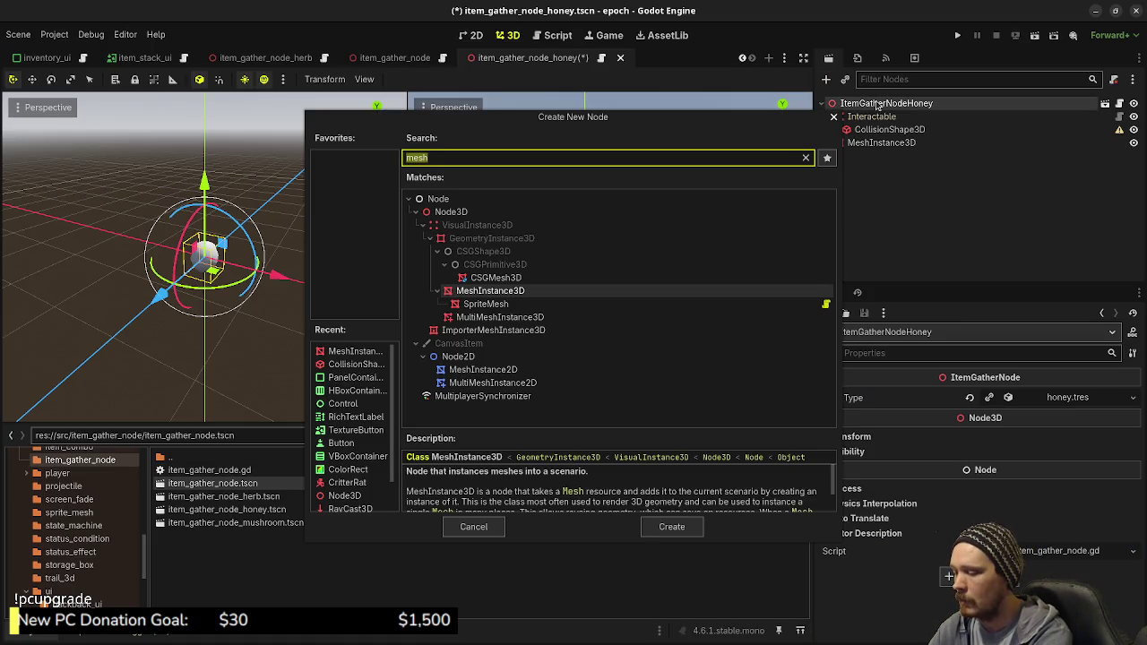
text(meshinst)
key(Return)
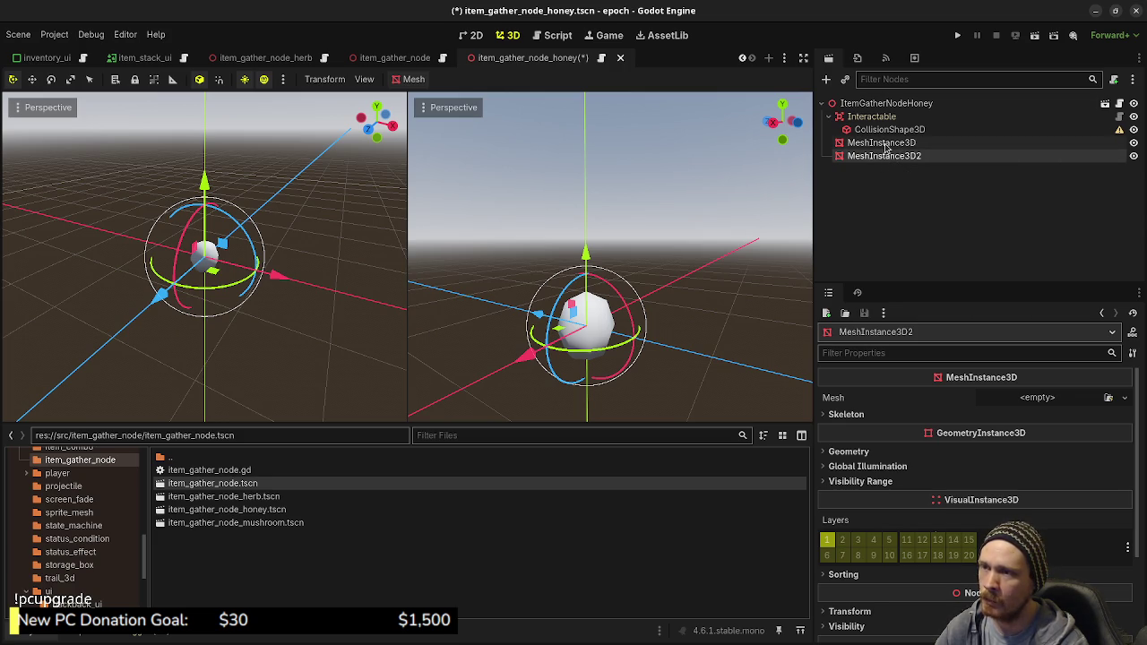
Step: Give MeshInstance3D2 a new CylinderMesh with reduced top and bottom radii, making a thin rod
click(1043, 398)
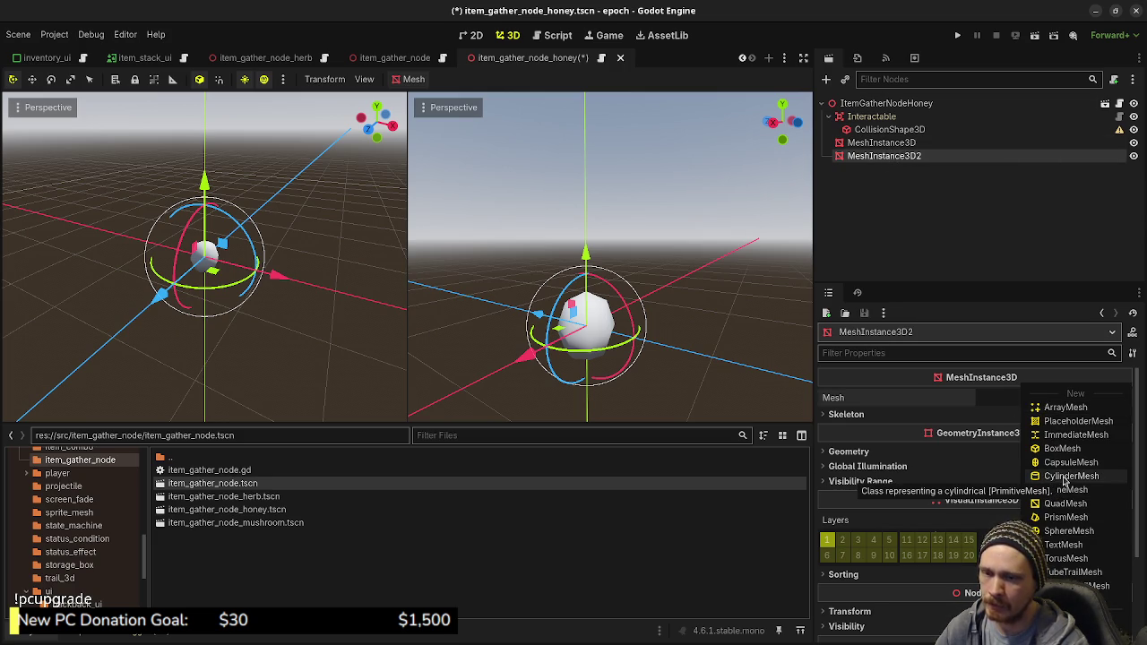
click(1068, 476)
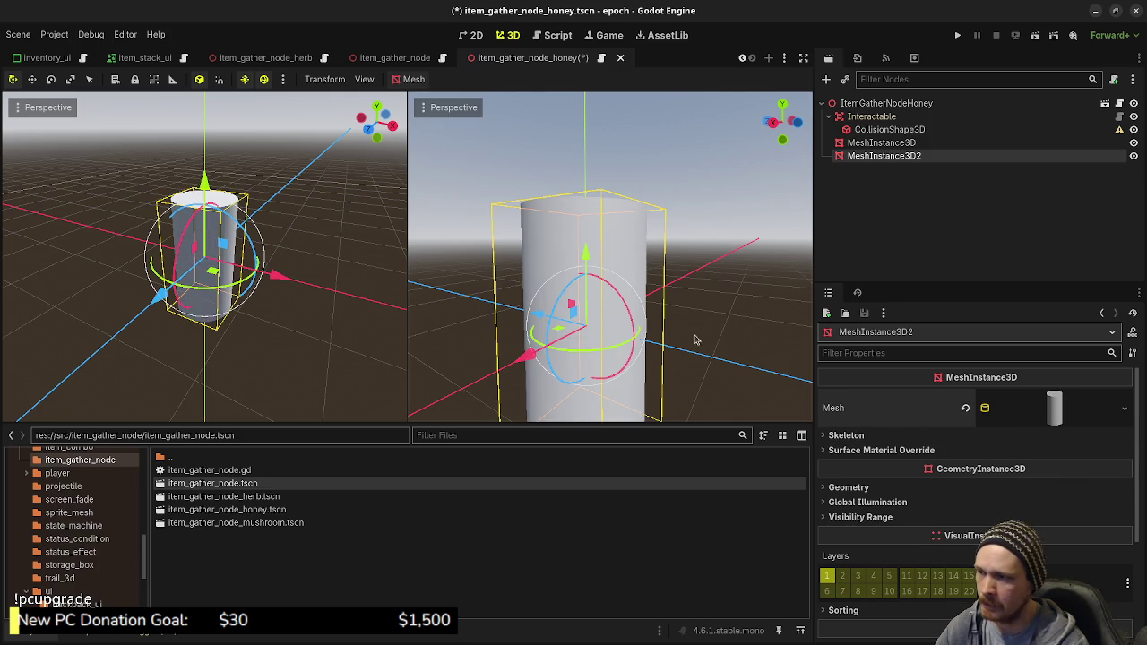
click(1082, 413)
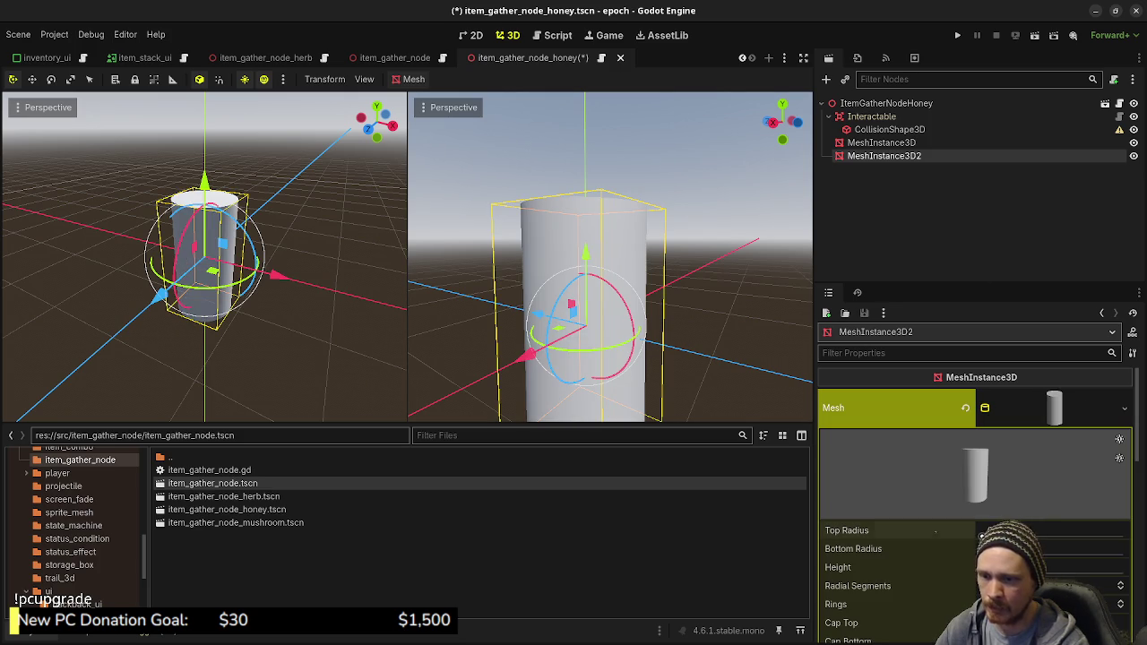
mouse_move(1076, 531)
mouse_down()
mouse_move(1031, 531)
mouse_move(1030, 548)
mouse_up()
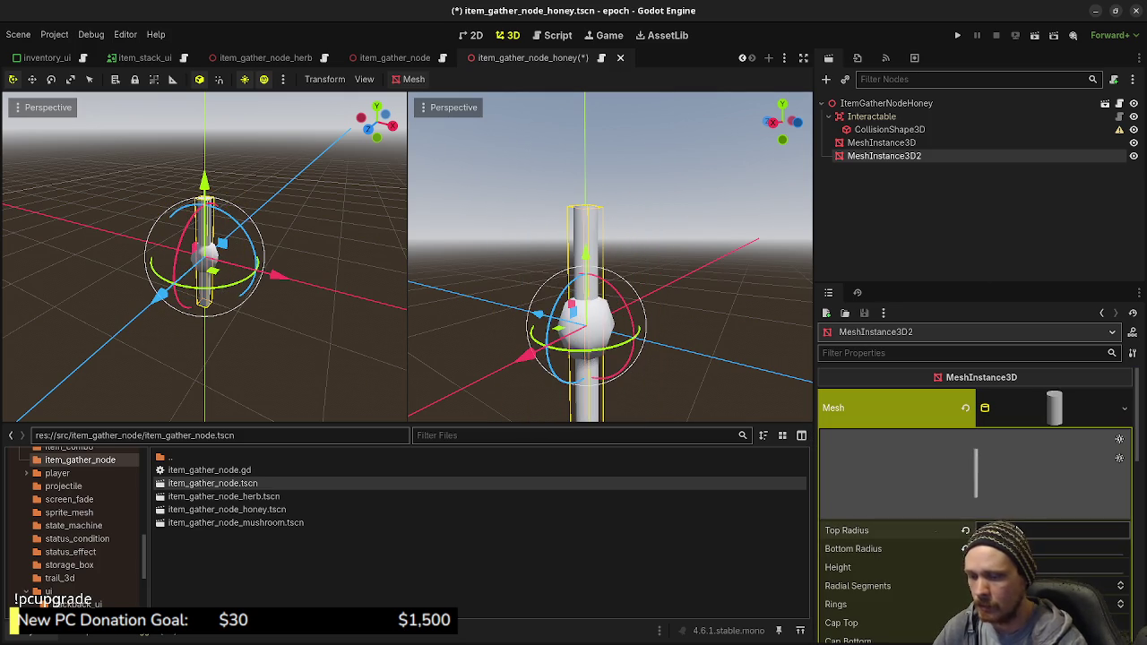
key(Tab)
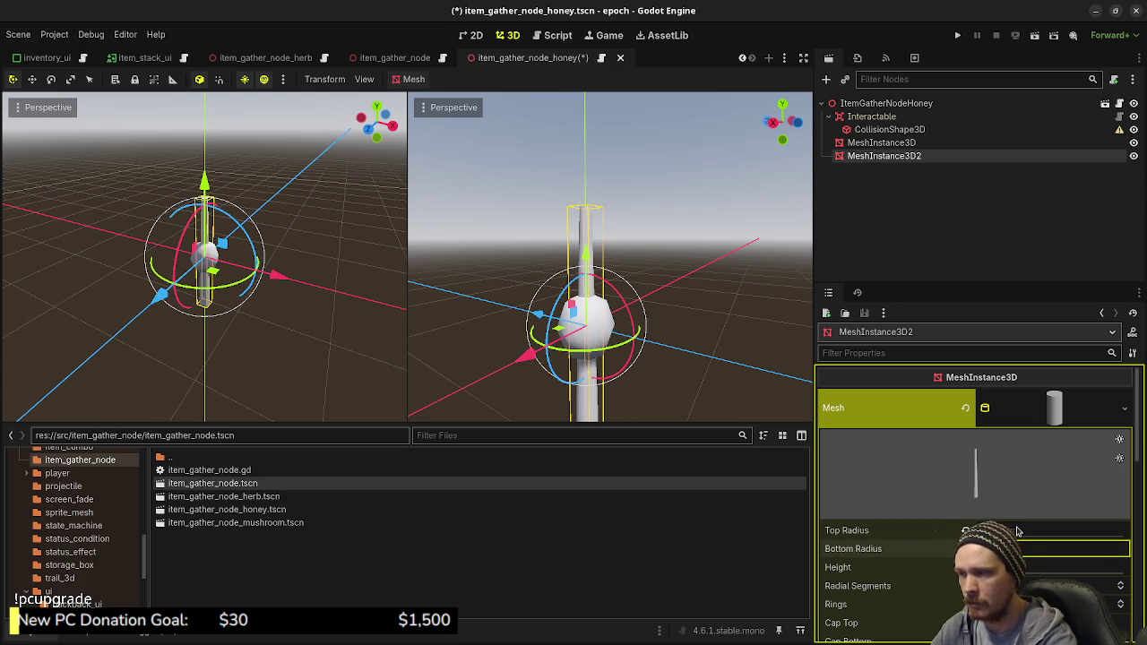
drag(530, 358, 536, 355)
Step: Shift the rod along the Z axis and shorten the cylinder's height
key(KP_7)
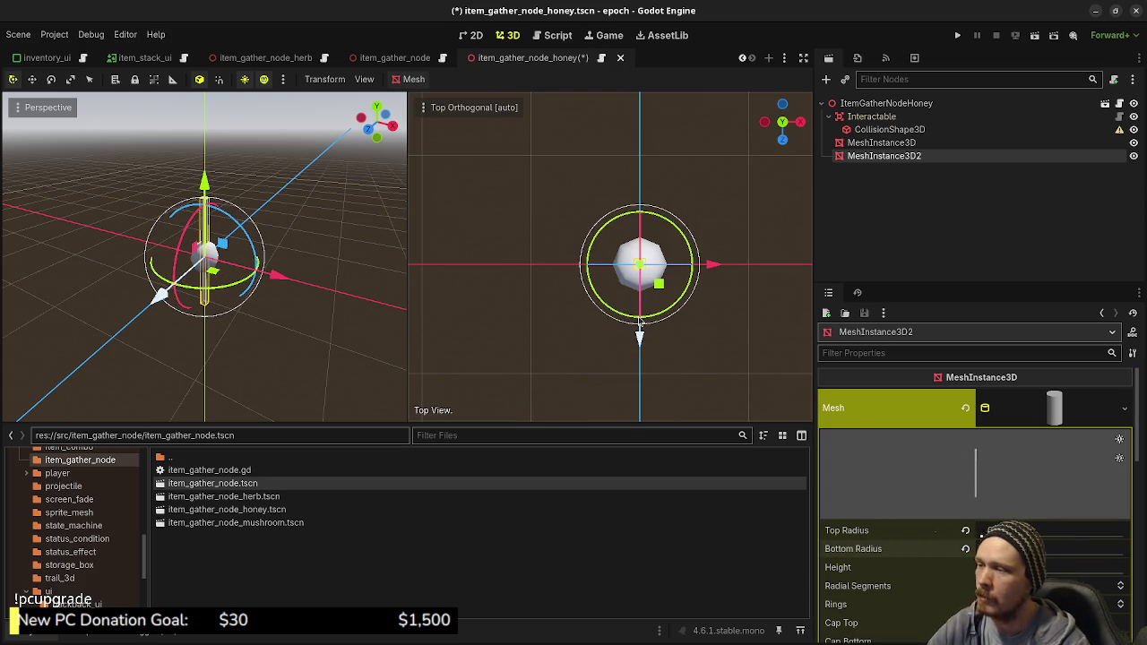
drag(640, 347, 650, 393)
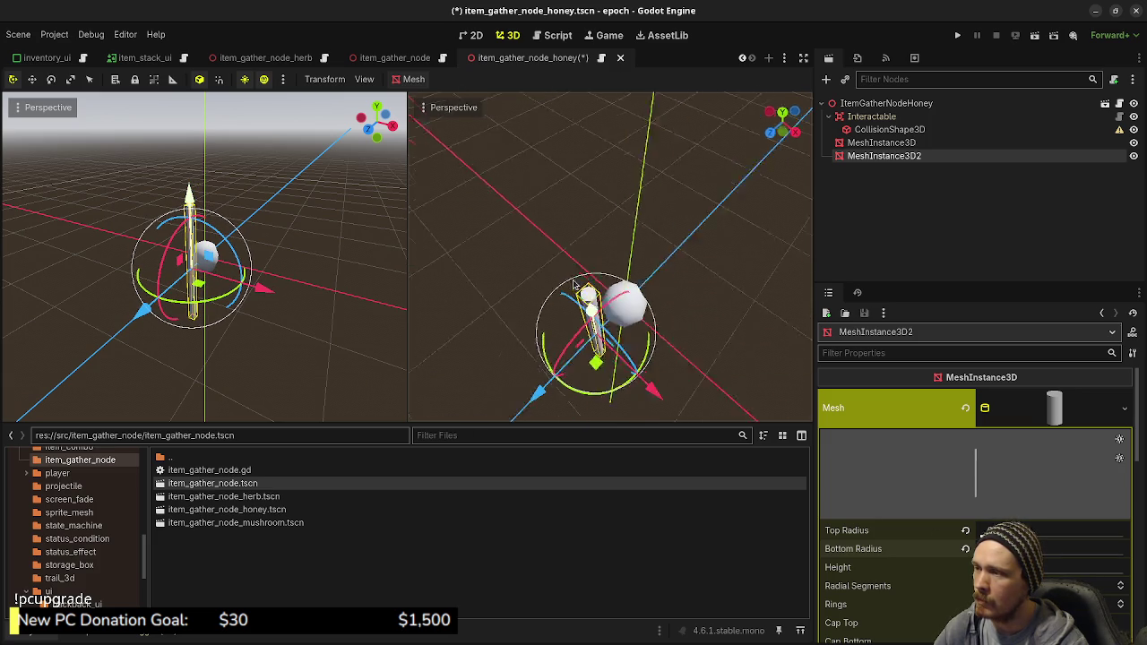
drag(575, 285, 572, 281)
key(KP_3)
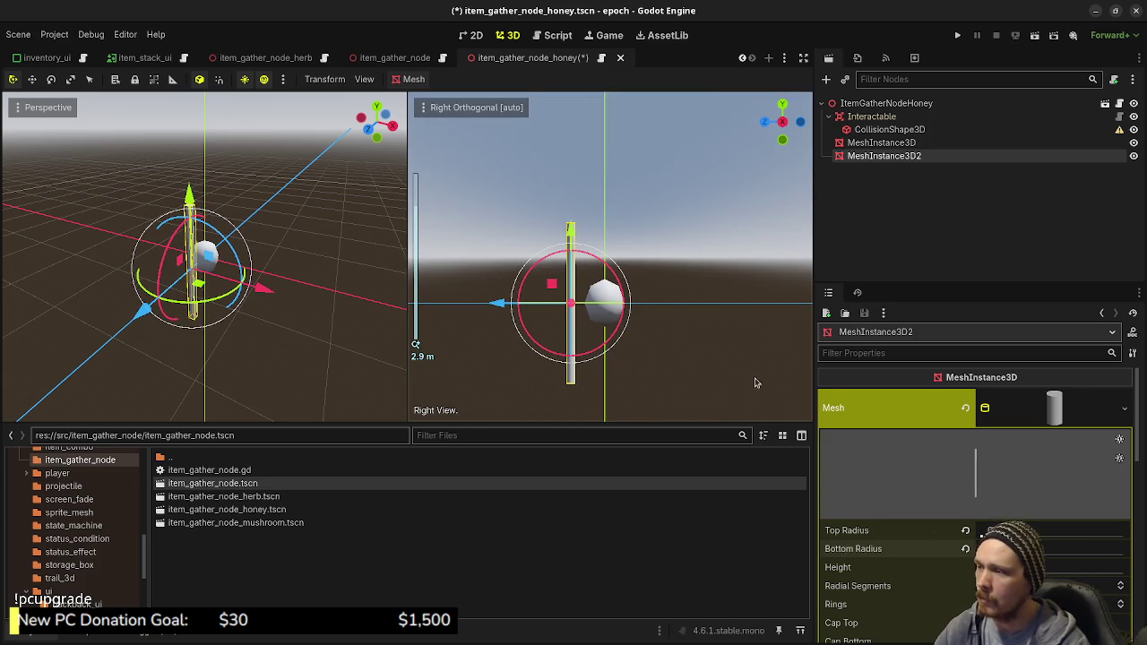
mouse_move(1049, 568)
mouse_down()
mouse_move(1031, 567)
mouse_move(1031, 586)
mouse_up()
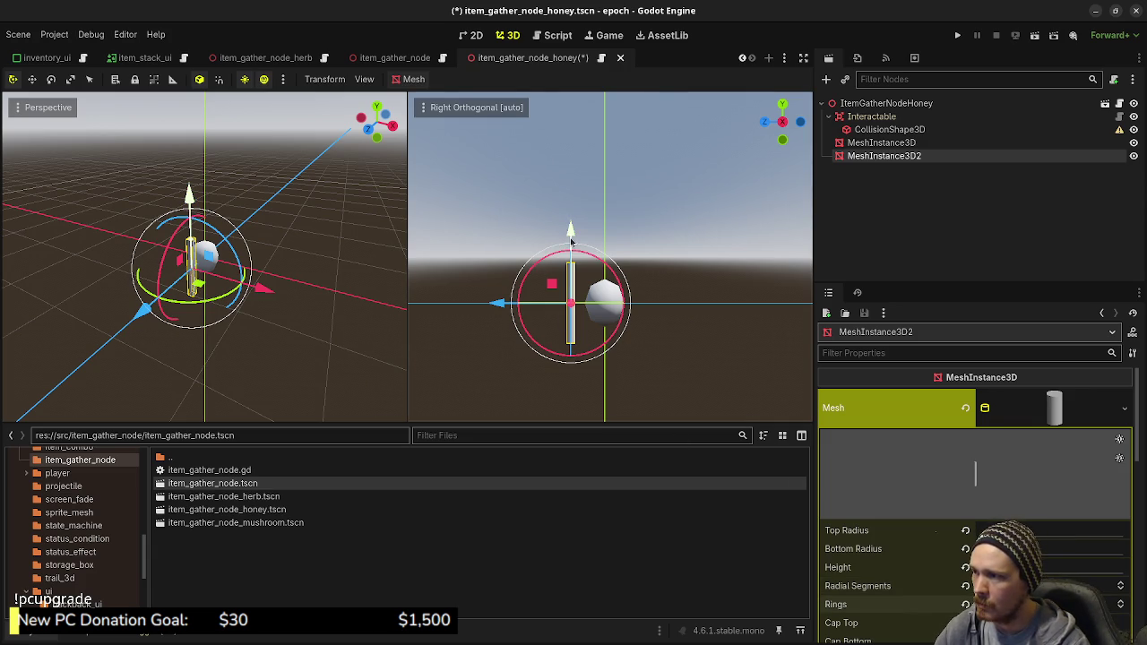
Step: Raise the rod to a Y position of 0.4625
drag(570, 233, 572, 135)
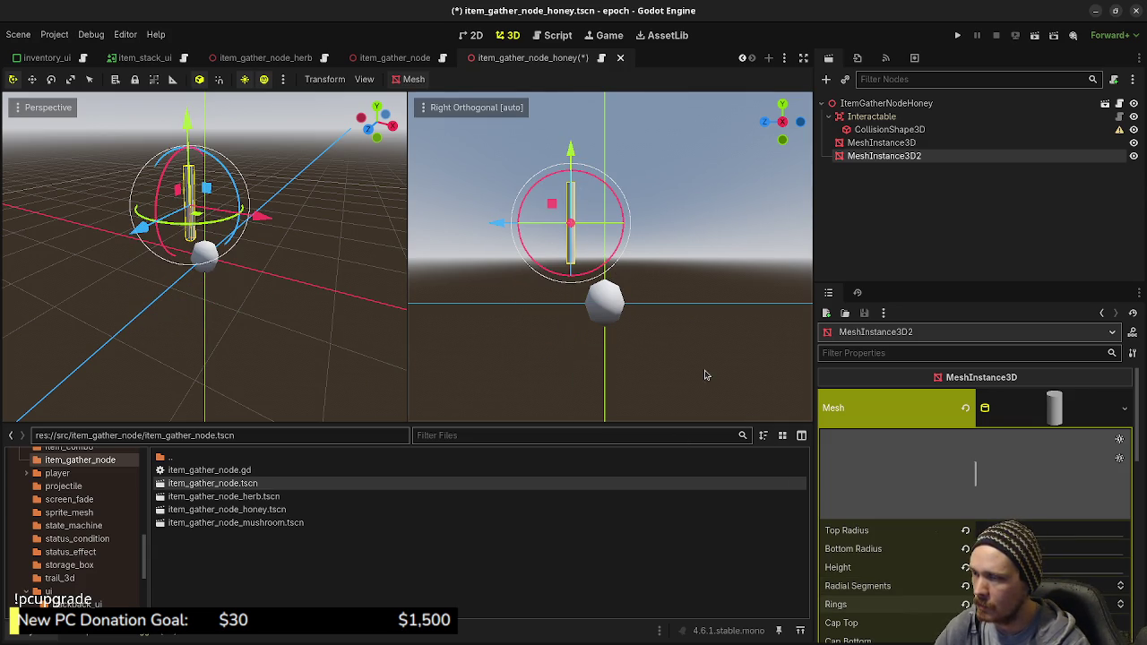
key(ctrl+z)
scroll(1040, 529, down, 10)
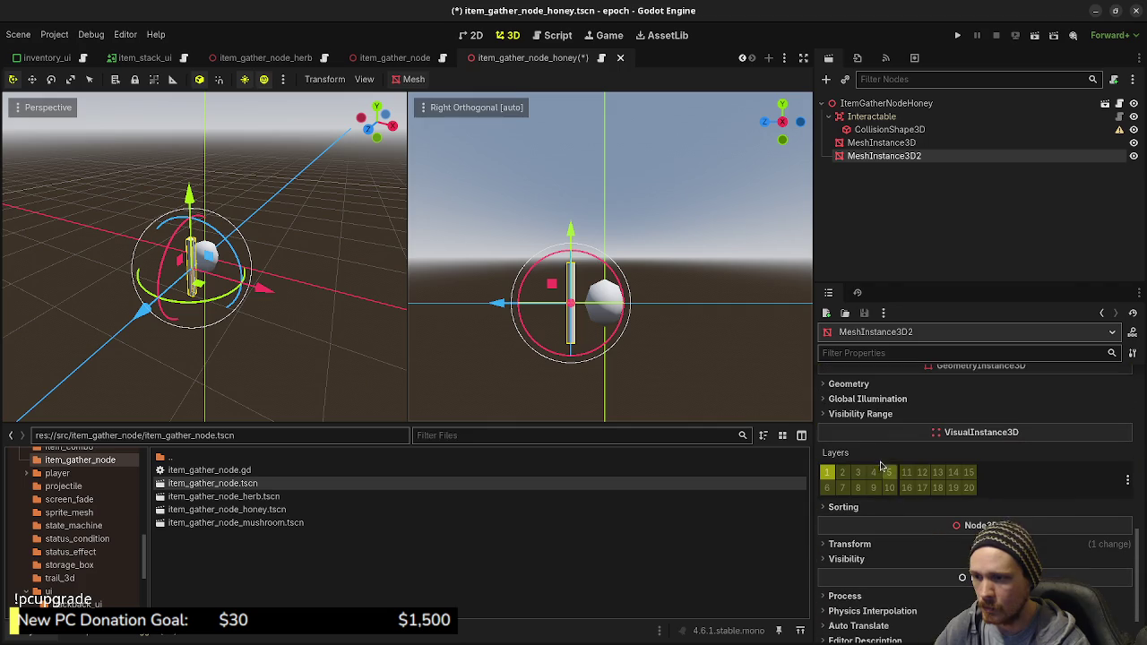
click(893, 548)
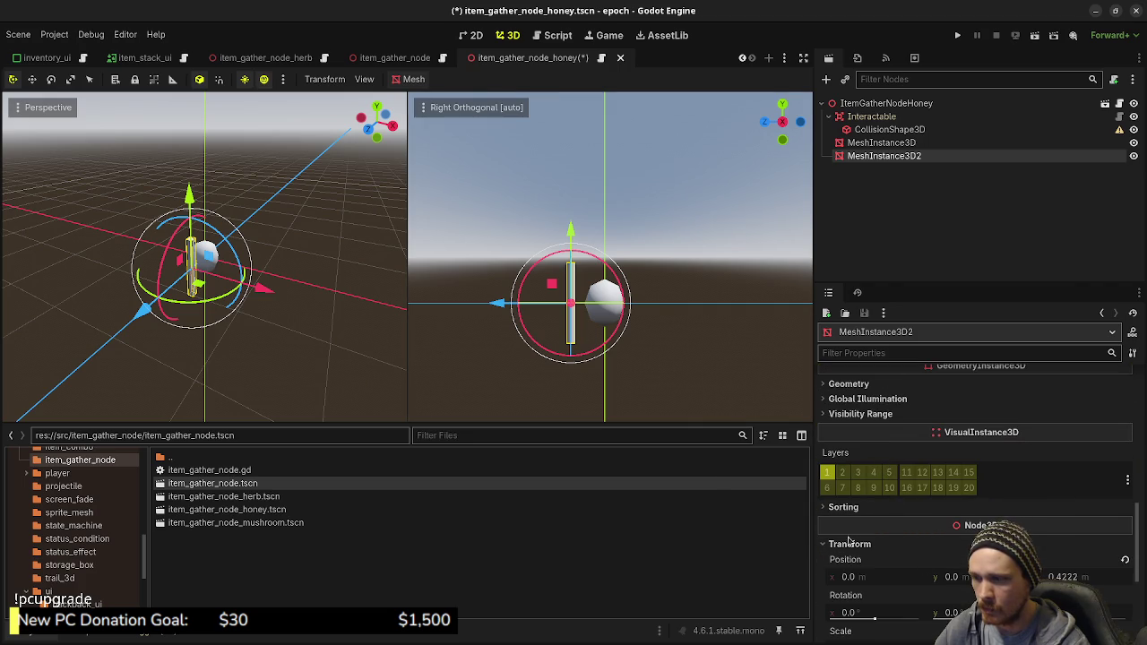
drag(570, 232, 576, 198)
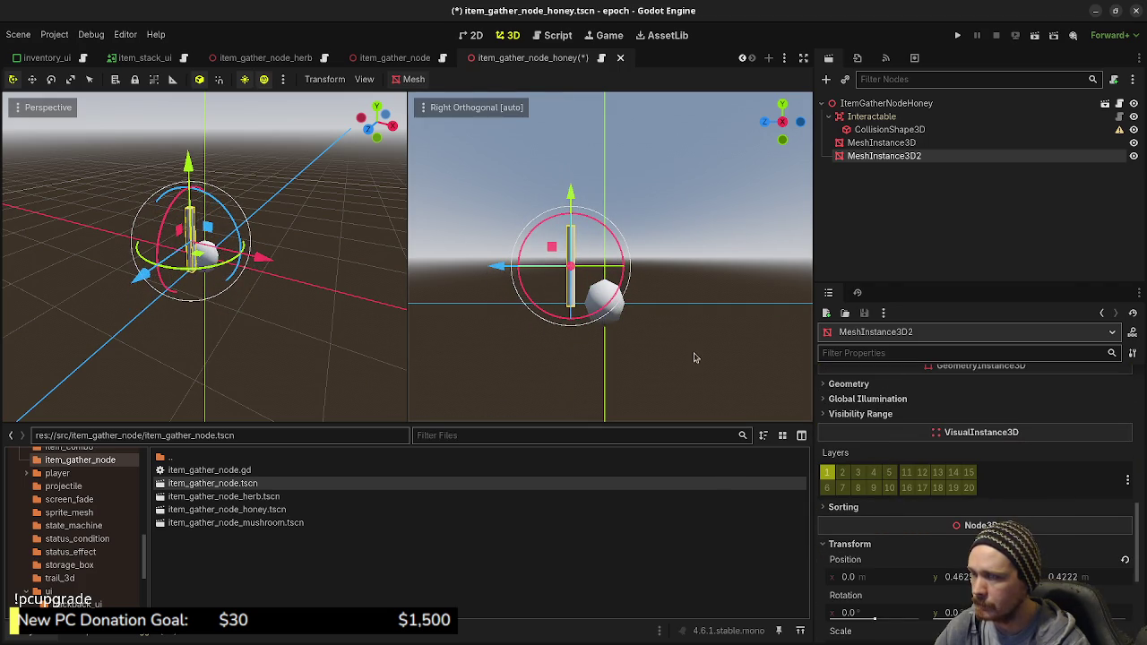
Step: Raise the sphere to y 0.7535, z 0.0671 above the rod and save the scene
click(881, 142)
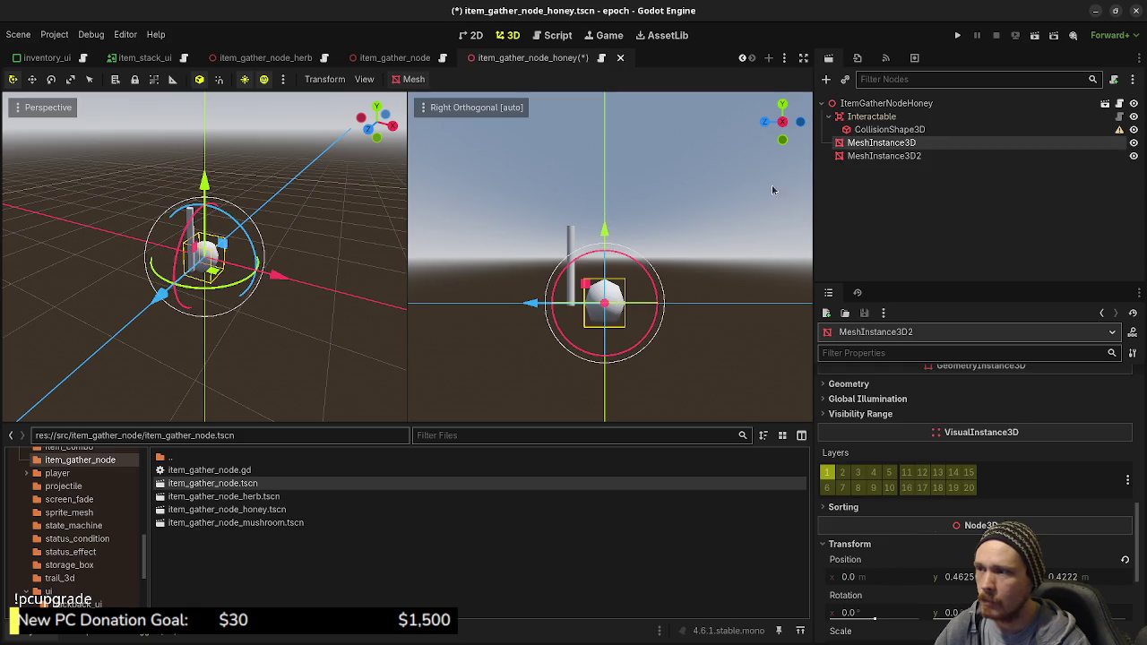
drag(585, 285, 583, 231)
drag(702, 295, 617, 333)
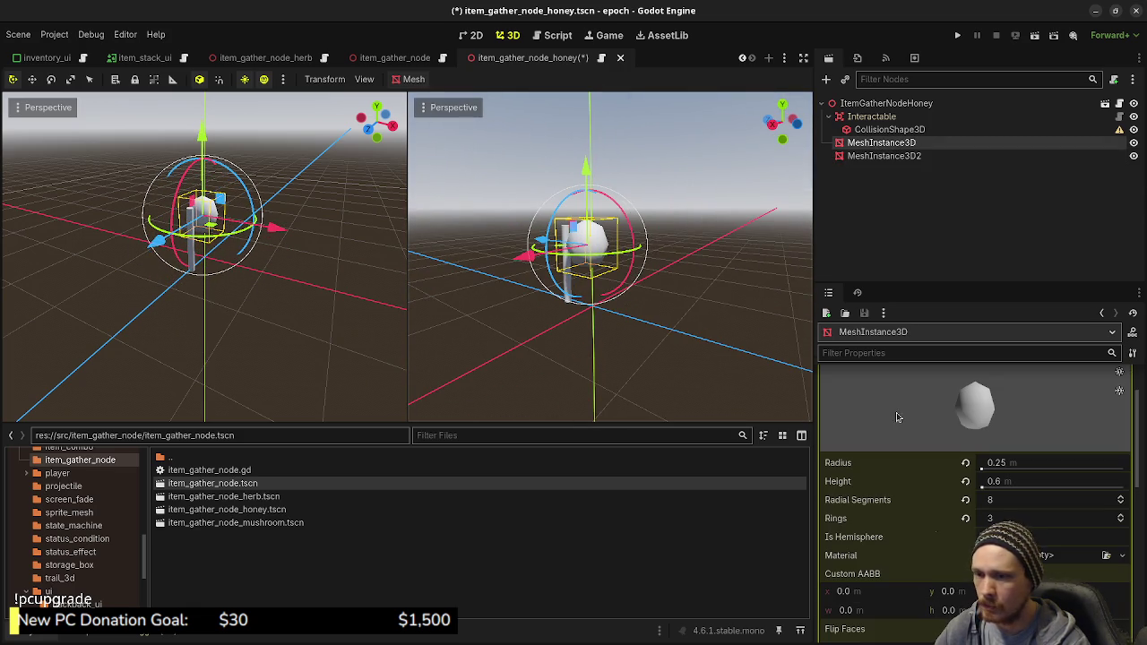
scroll(901, 466, down, 3)
scroll(905, 516, down, 10)
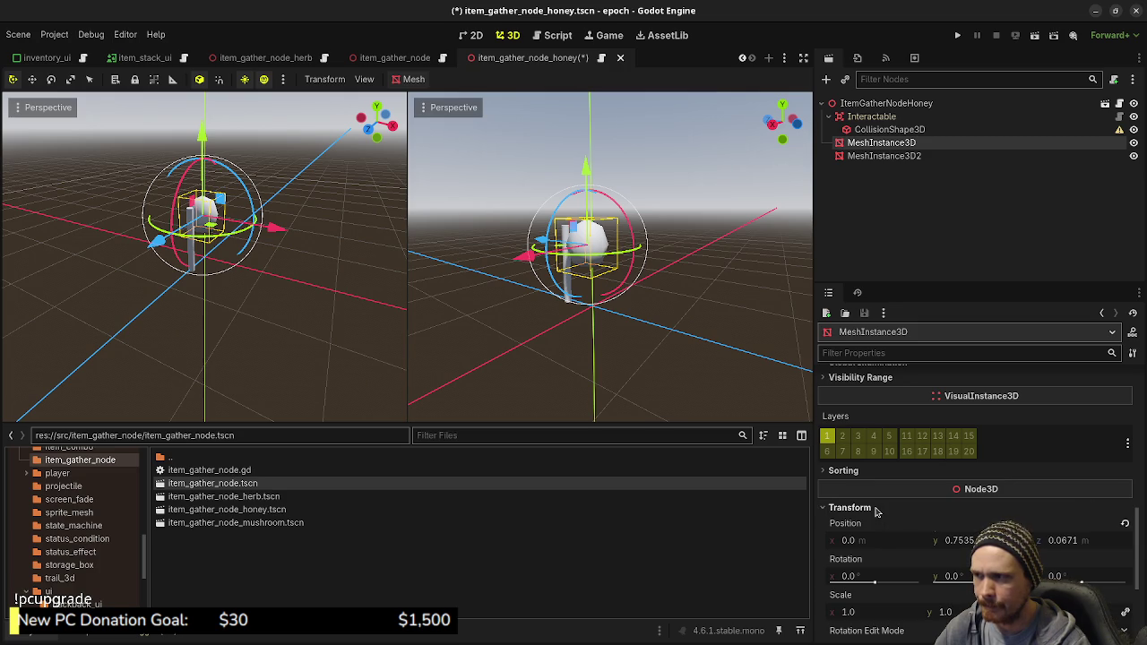
key(ctrl+s)
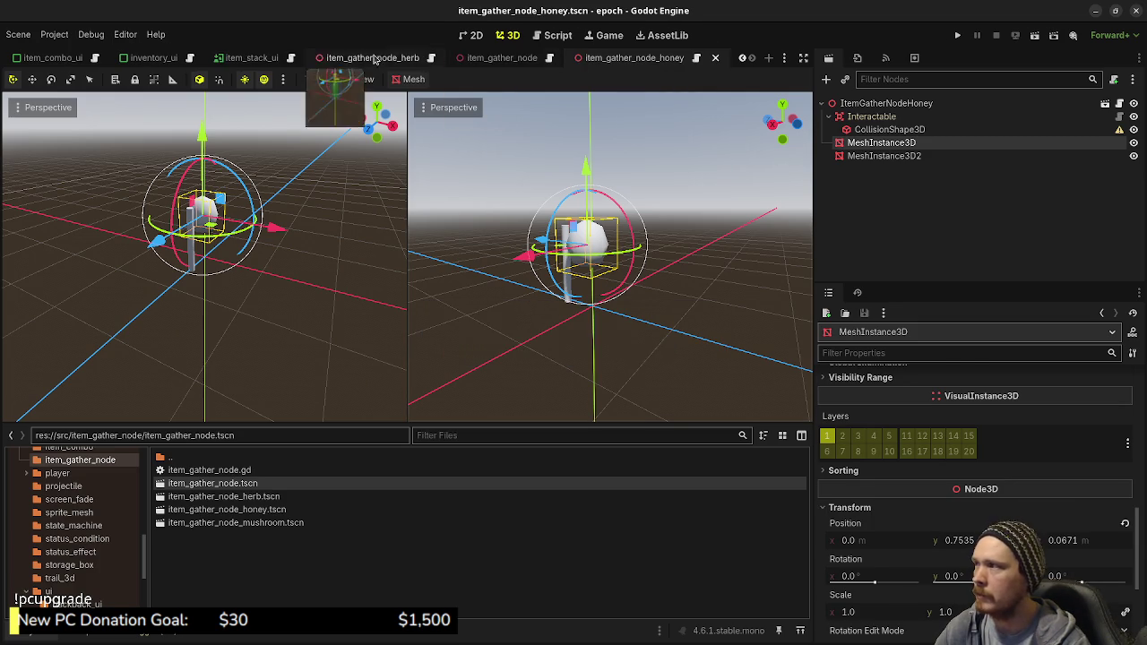
Step: Instance item_gather_node_honey.tscn under the root of the test_zone_lot_main level
scroll(372, 59, up, 5)
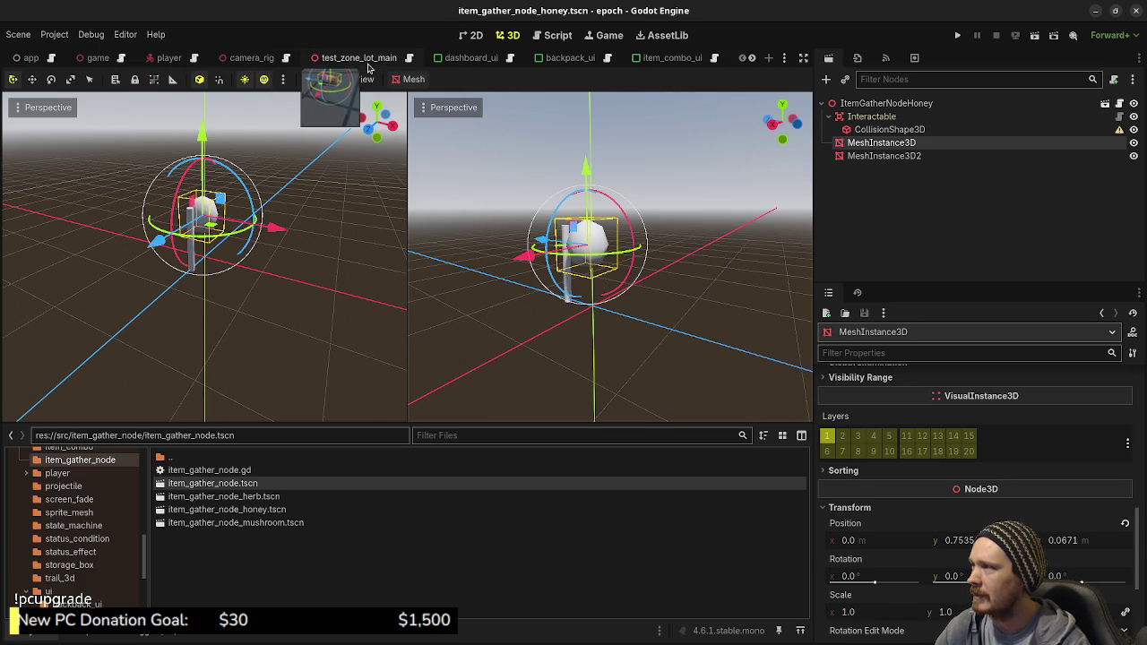
click(368, 64)
scroll(896, 197, up, 5)
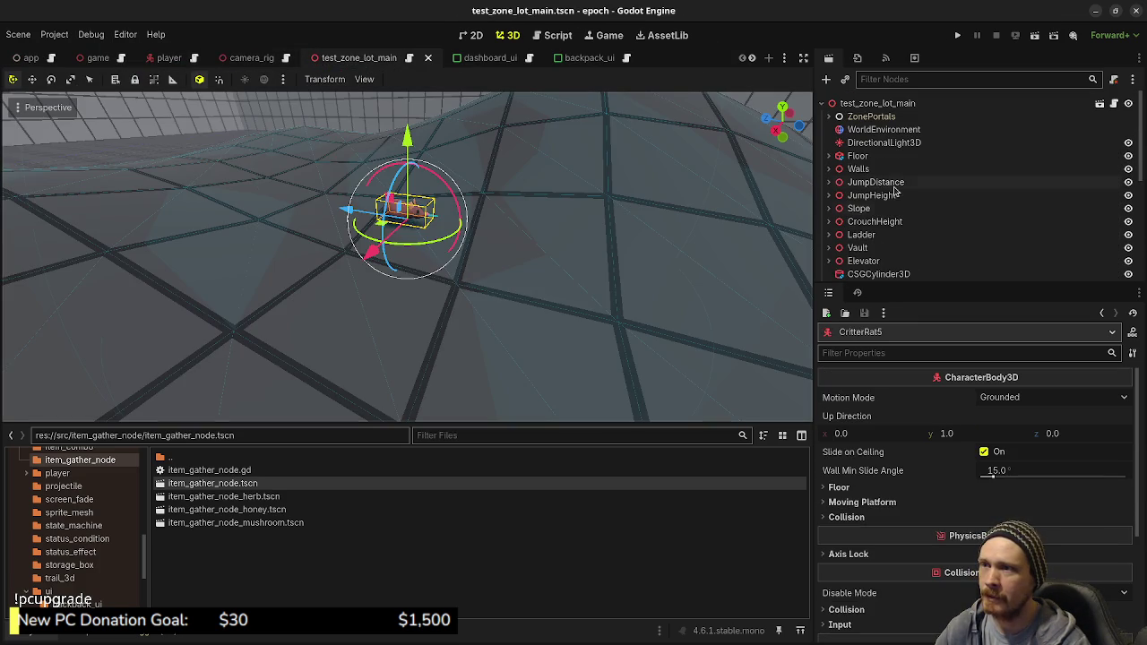
click(865, 103)
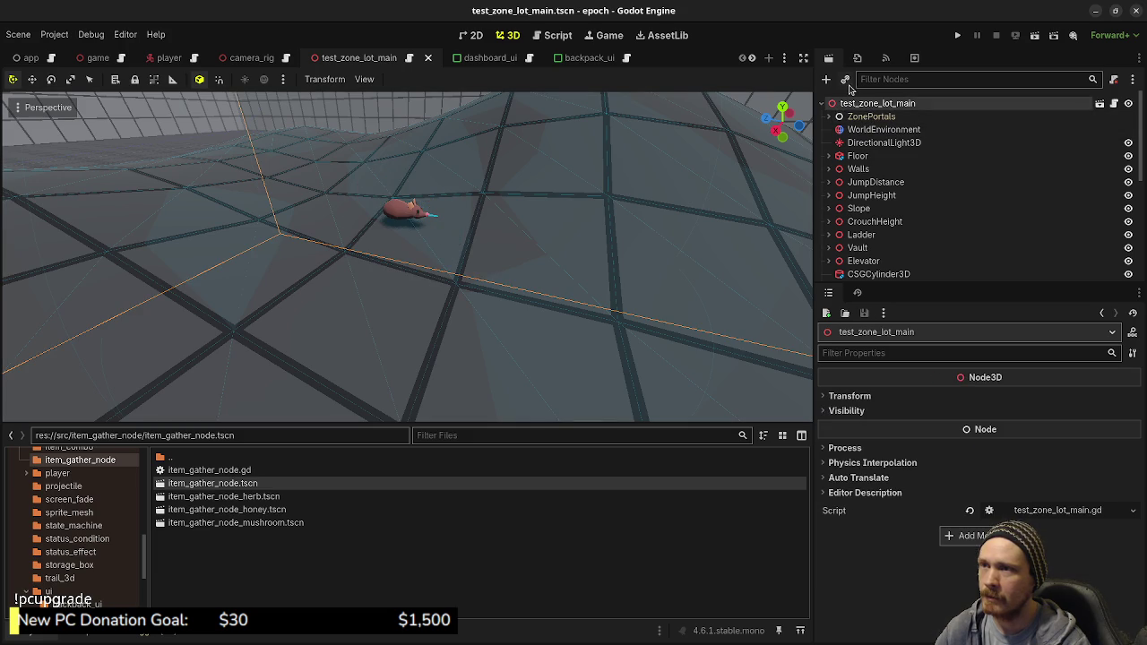
click(849, 86)
text(honey)
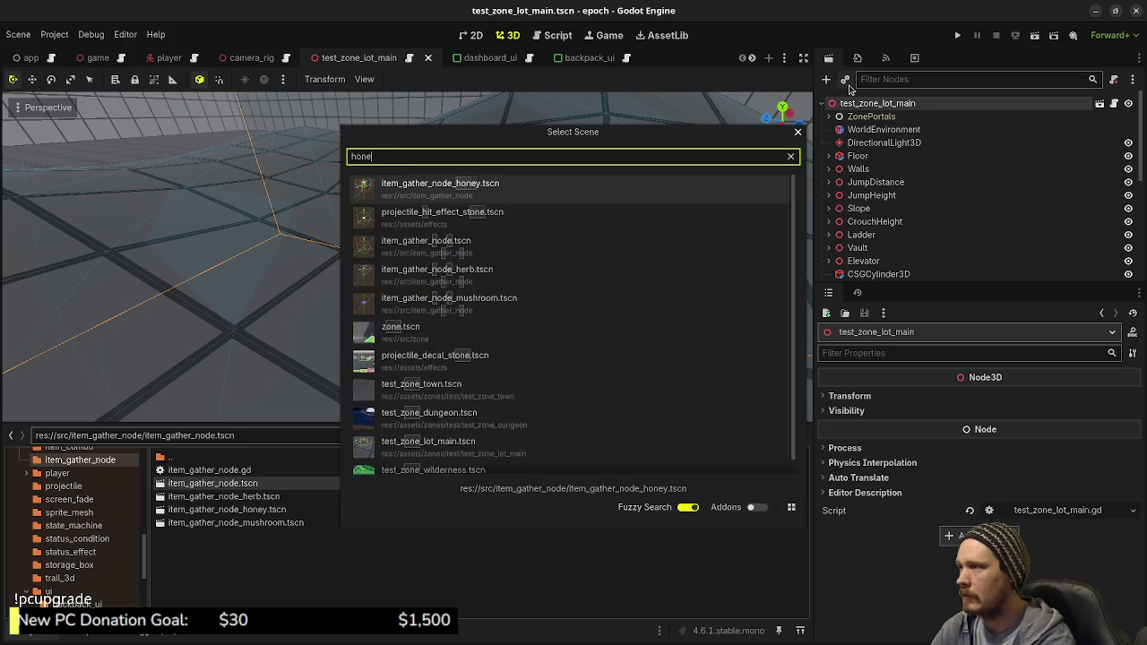
key(Return)
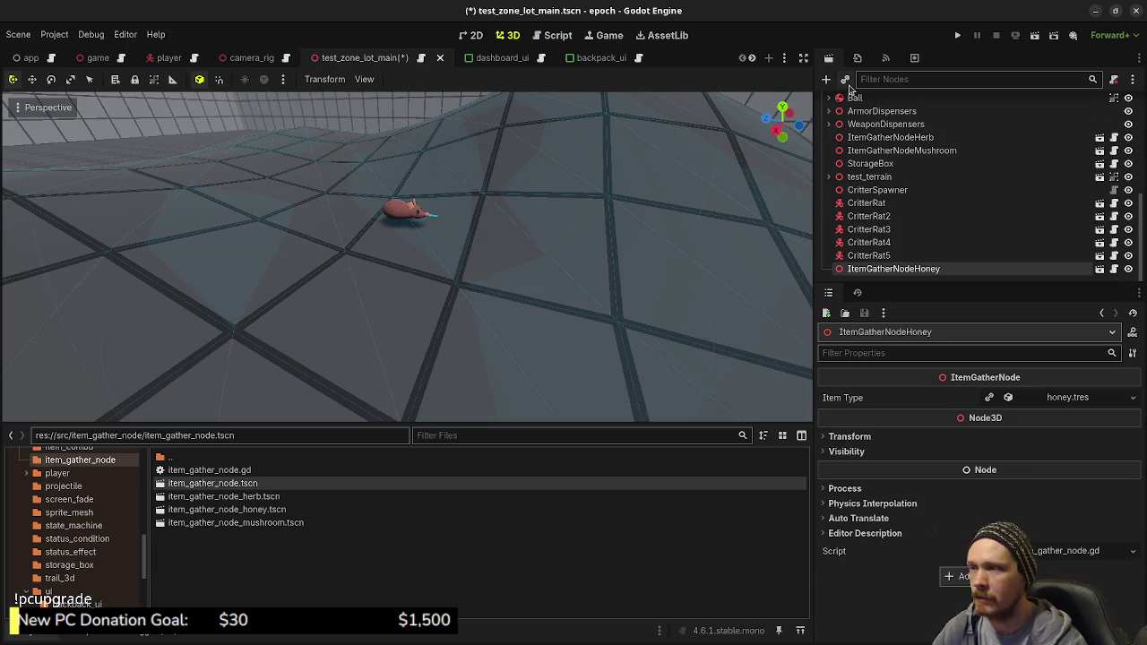
Step: Place ItemGatherNodeHoney on the floor, rotate it 180°, save the level and run the game
key(f)
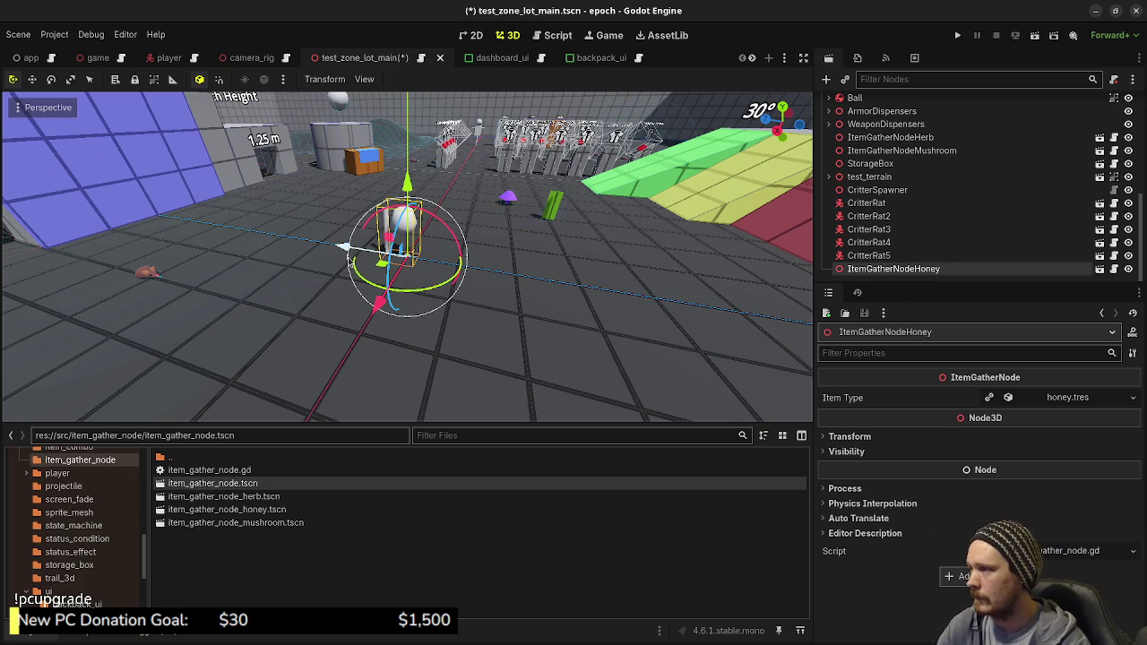
drag(345, 246, 473, 288)
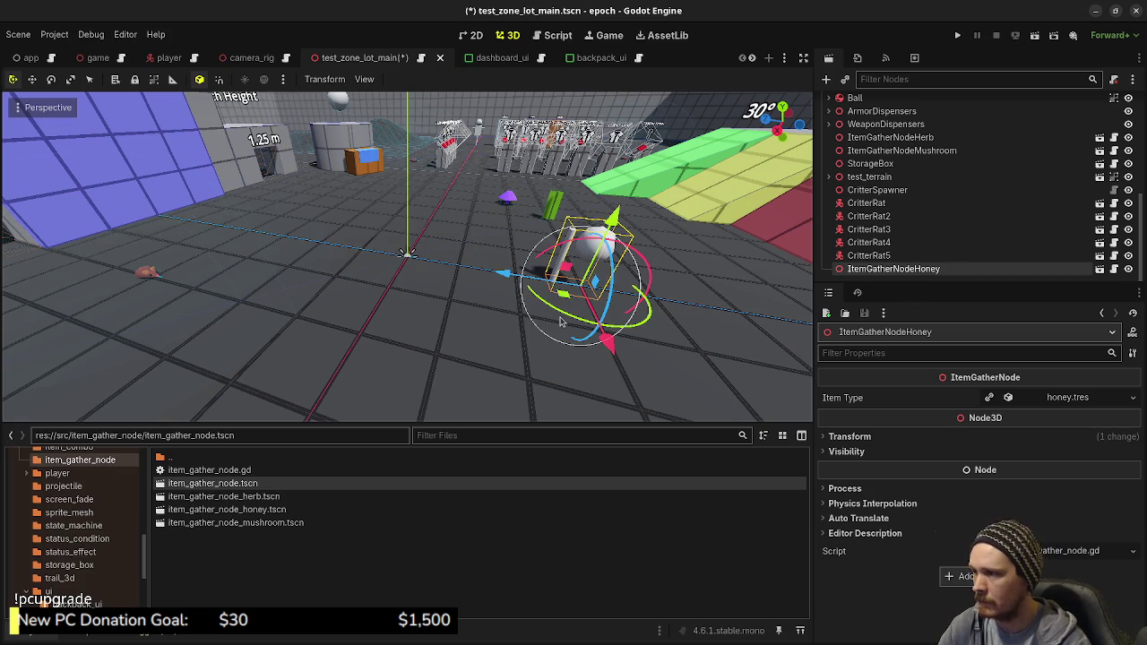
drag(567, 319, 708, 273)
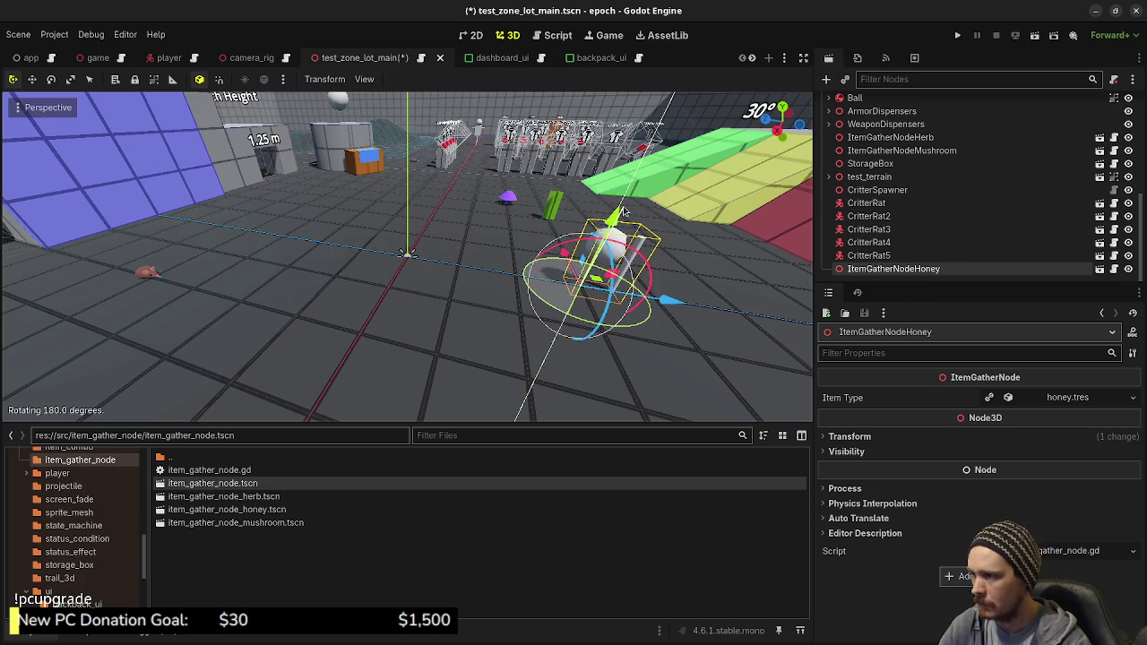
key(ctrl+s)
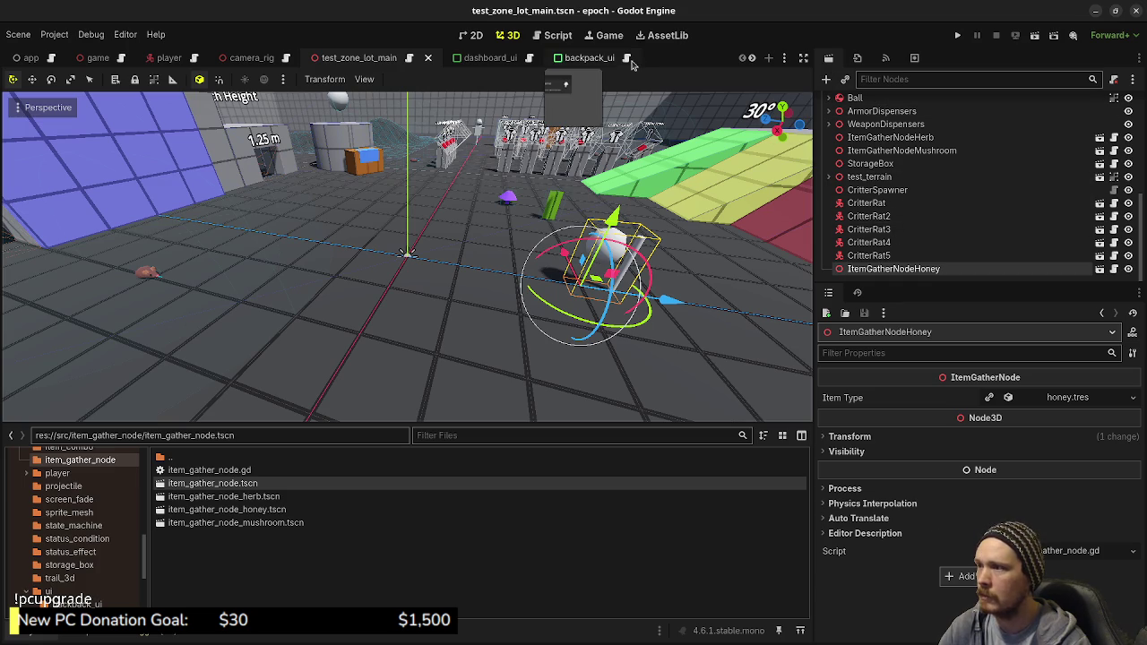
click(957, 35)
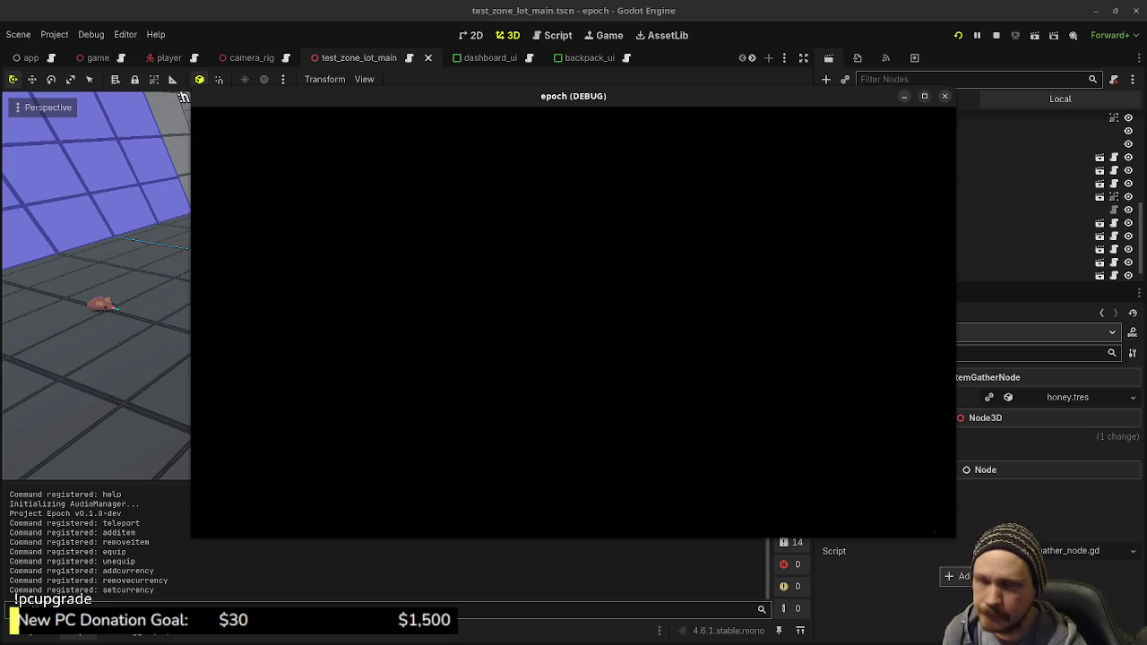
Step: Walk around the white sphere-on-rod honey node in the debug game, then shift the window left
key(w)
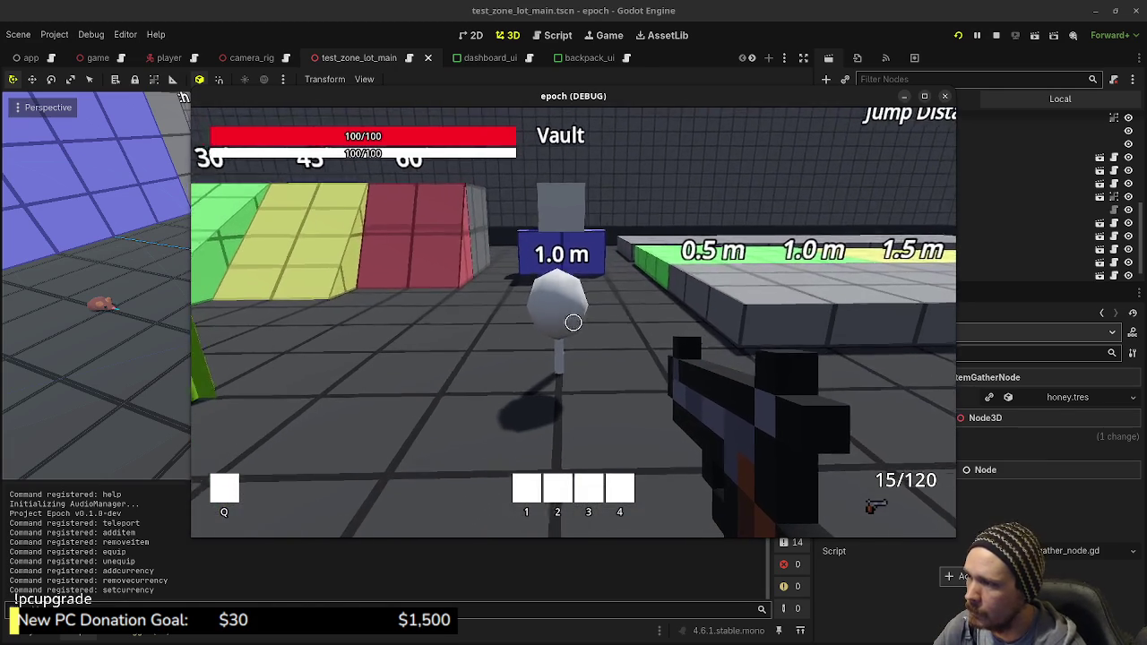
key(w)
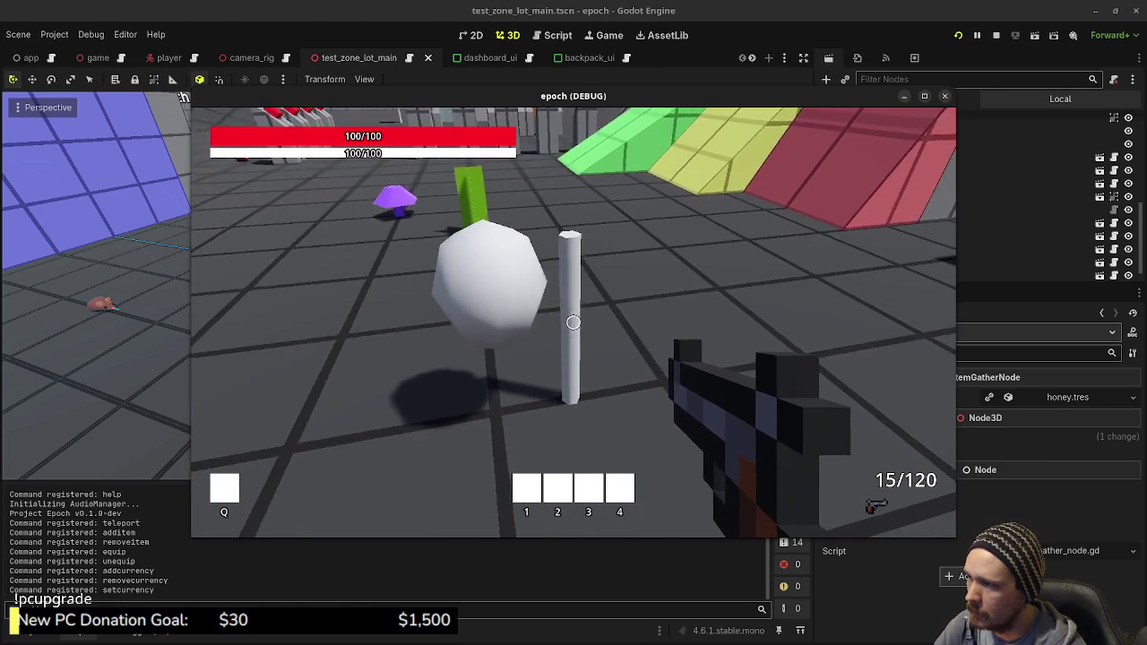
key(w)
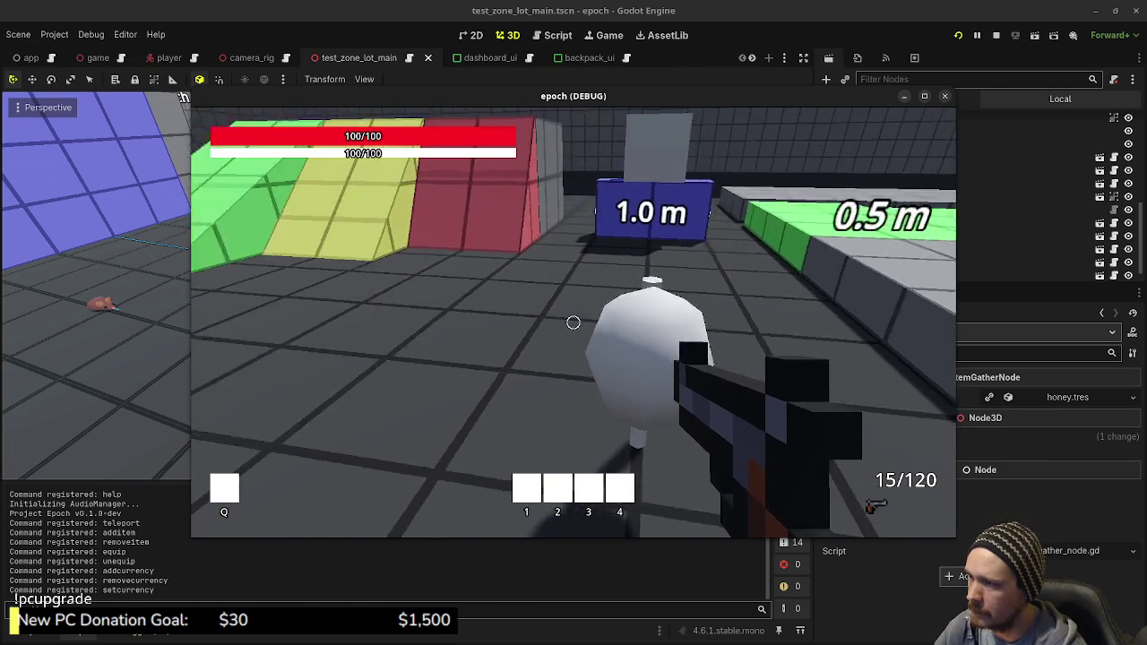
key(w)
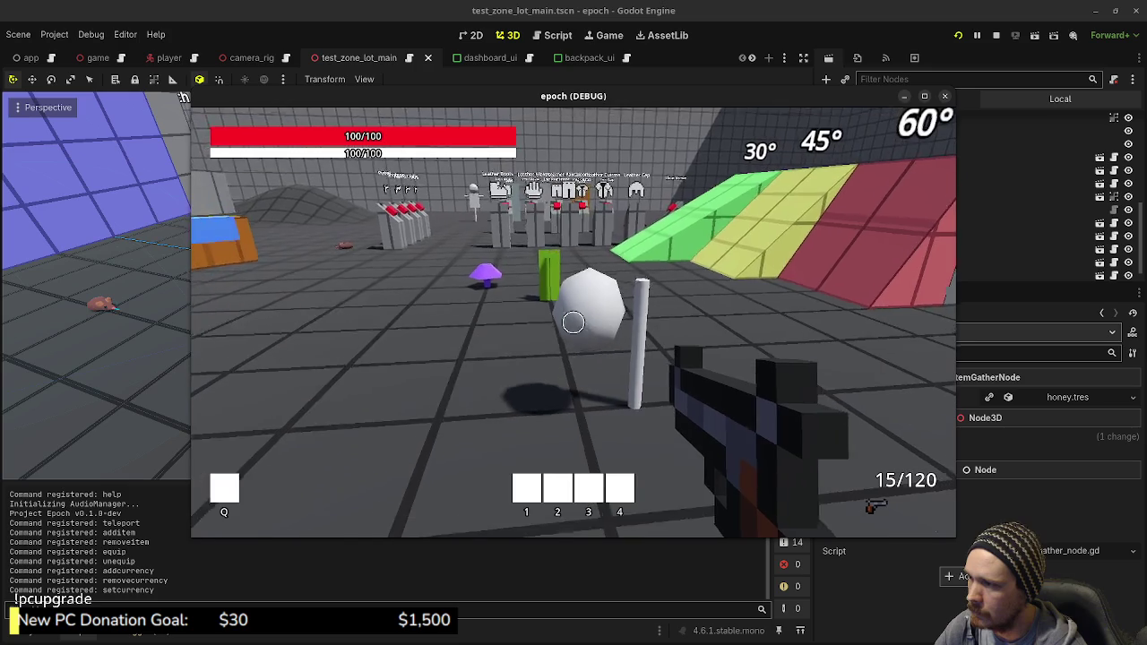
key(s)
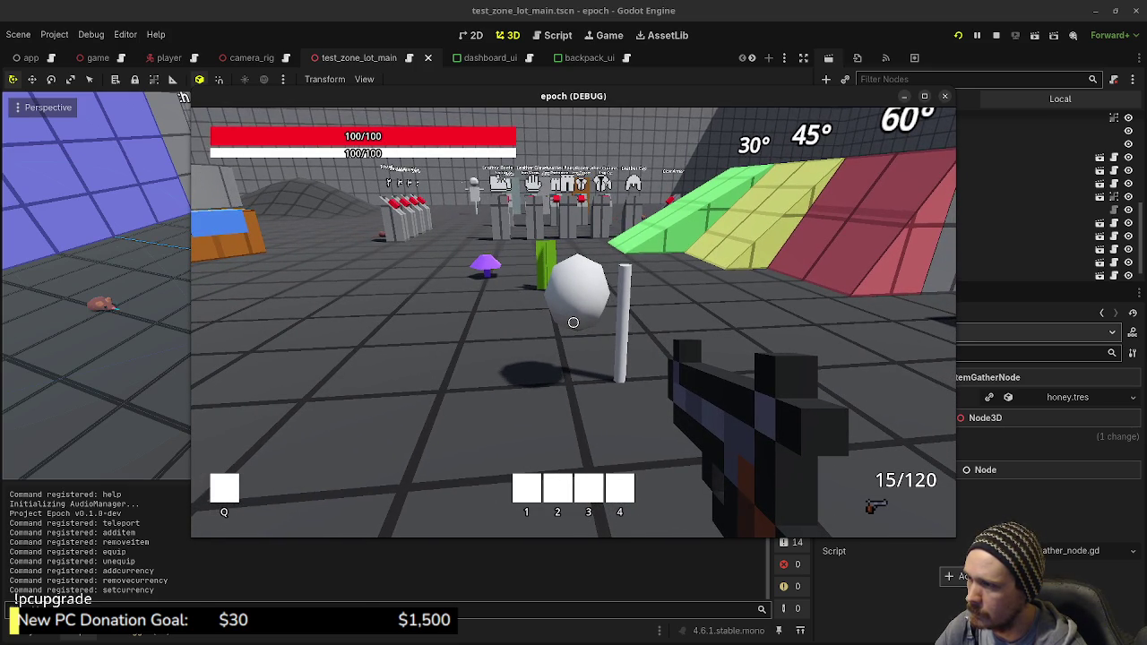
key(w)
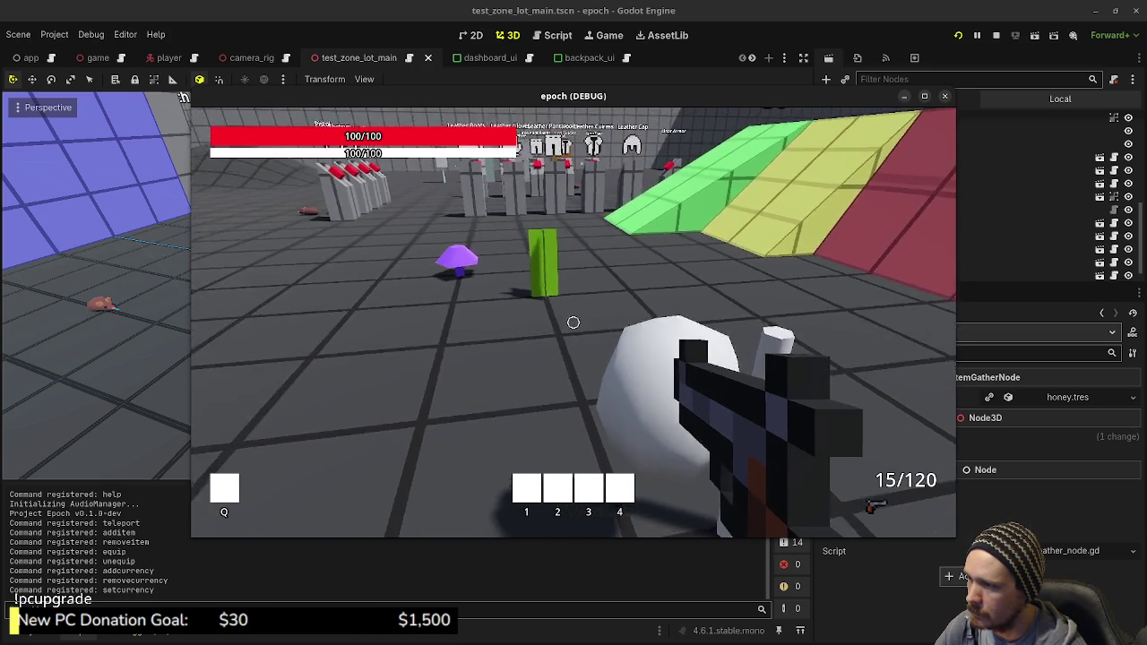
key(s)
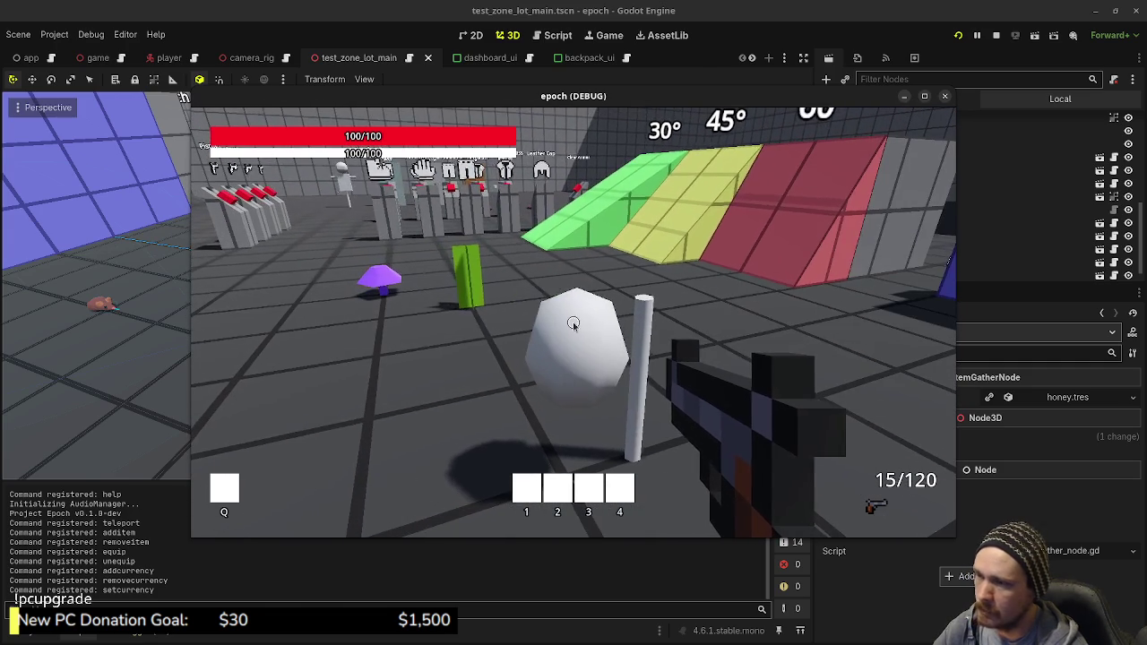
drag(809, 98, 647, 94)
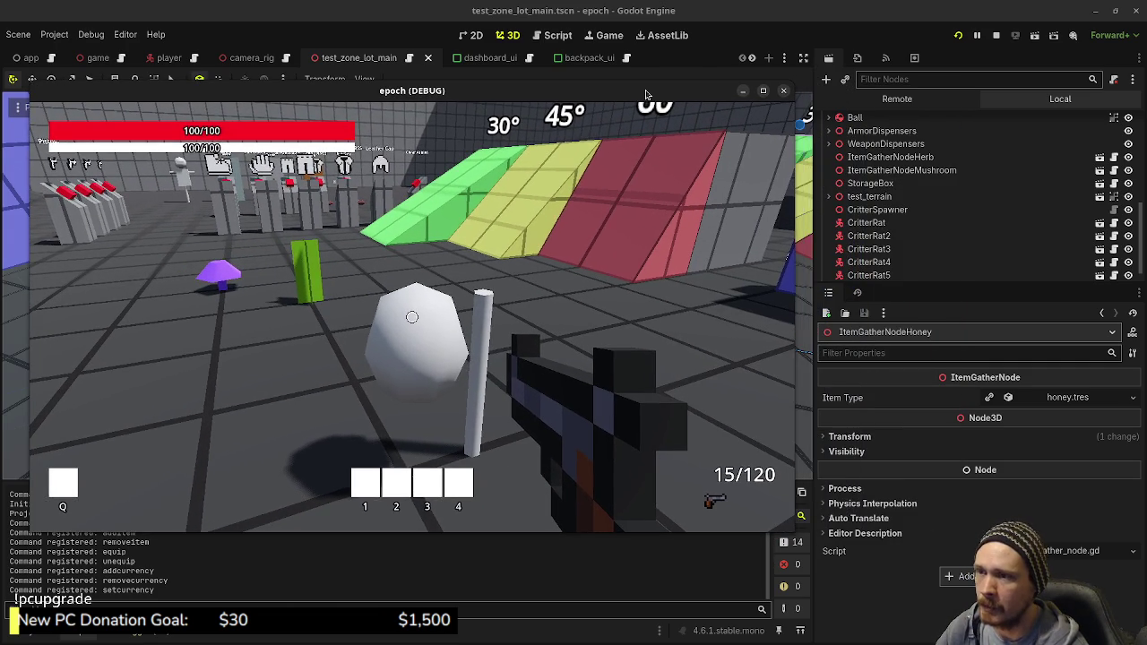
Step: Return to the item_gather_node_honey scene and move the debug game window down
scroll(599, 51, down, 5)
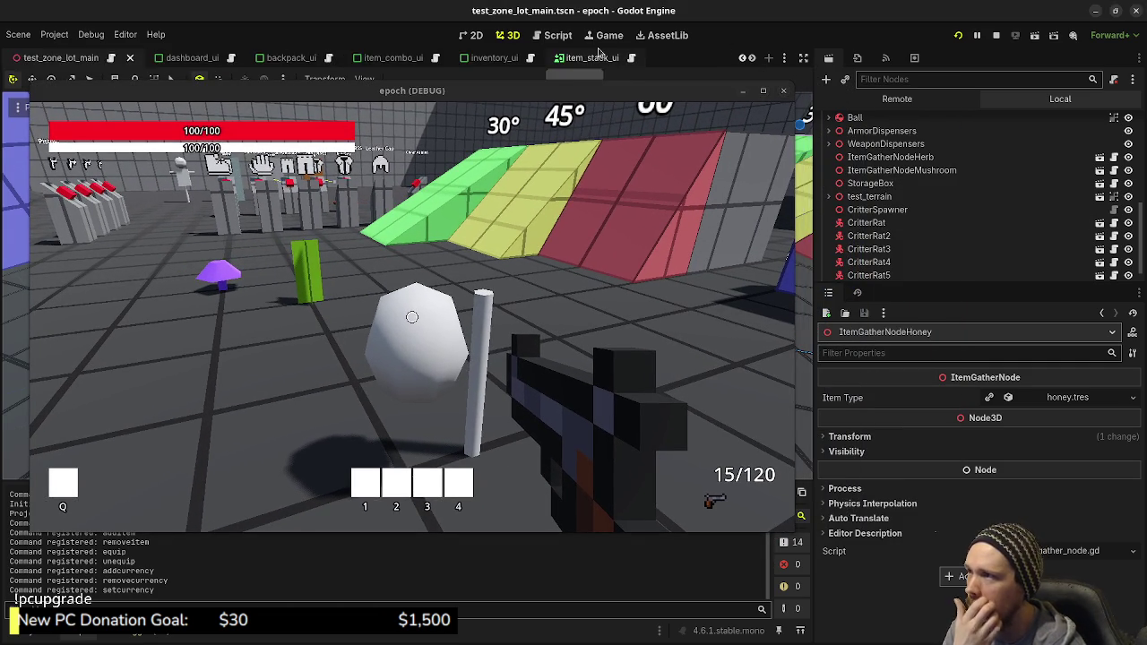
click(606, 59)
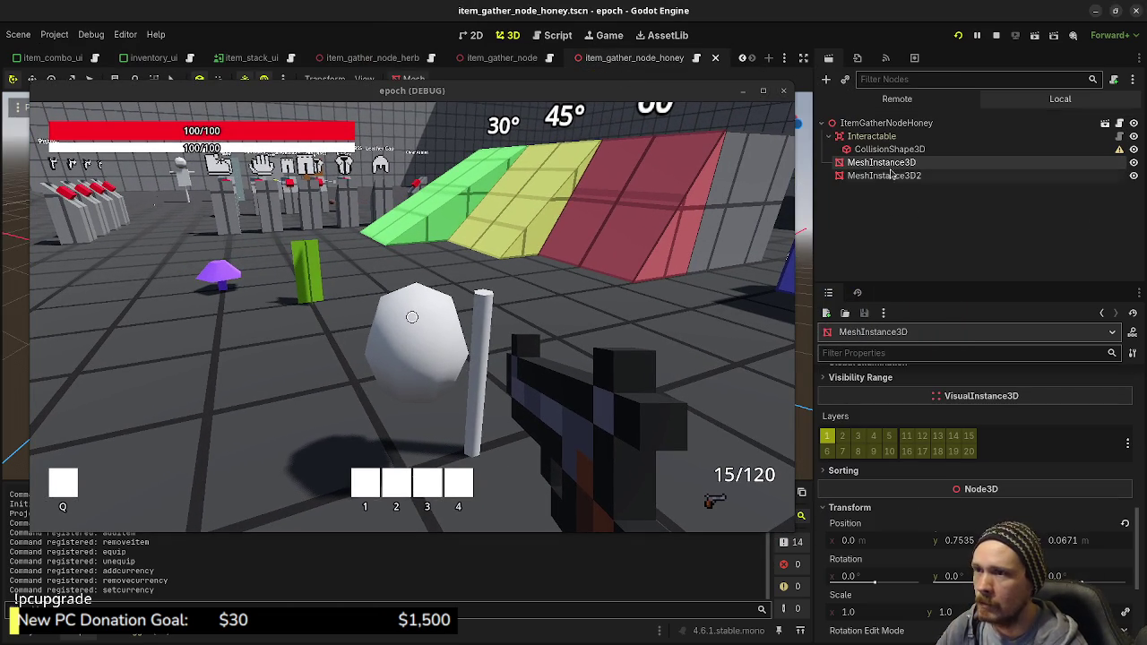
drag(698, 94, 683, 403)
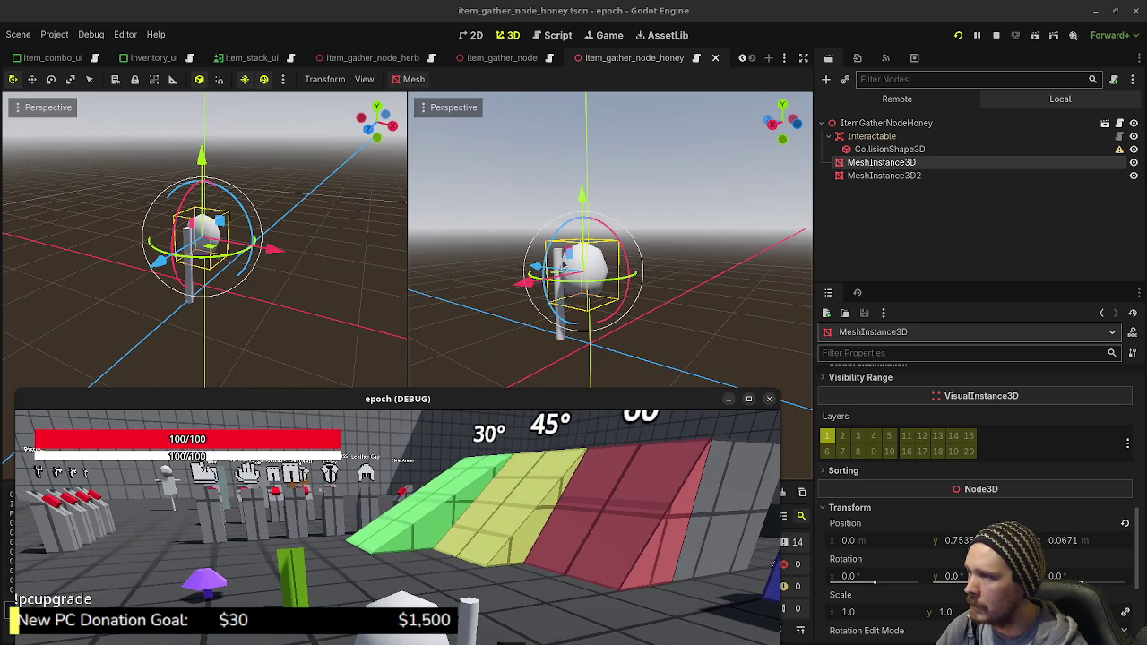
key(KP_3)
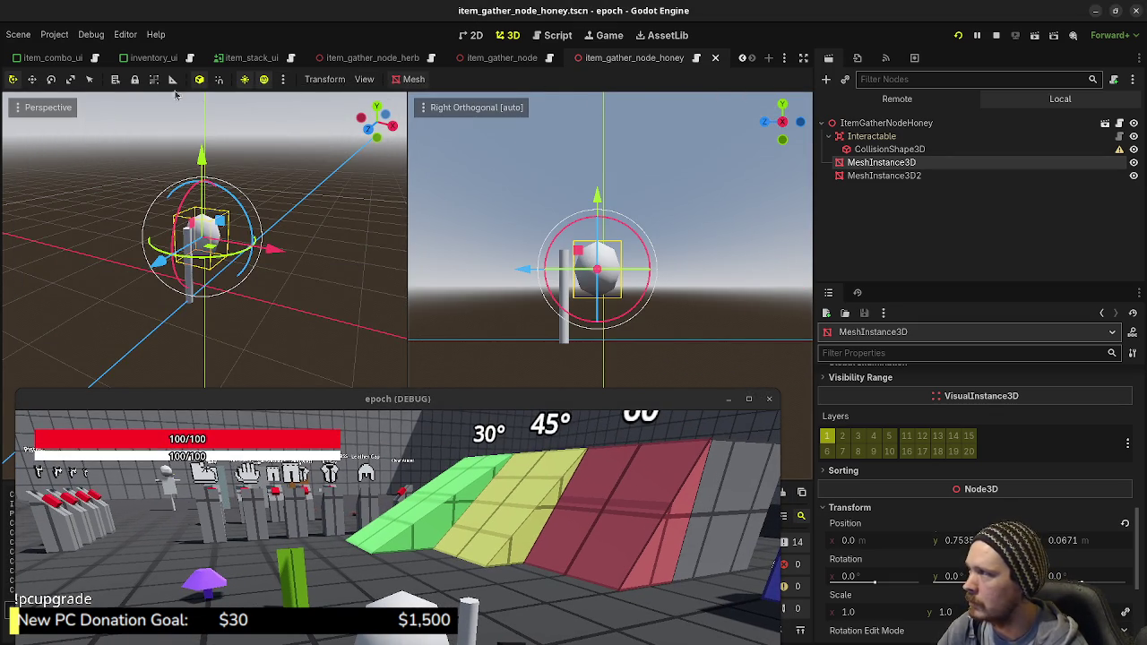
Step: Switch to a single 3D viewport showing the Right side view
click(365, 80)
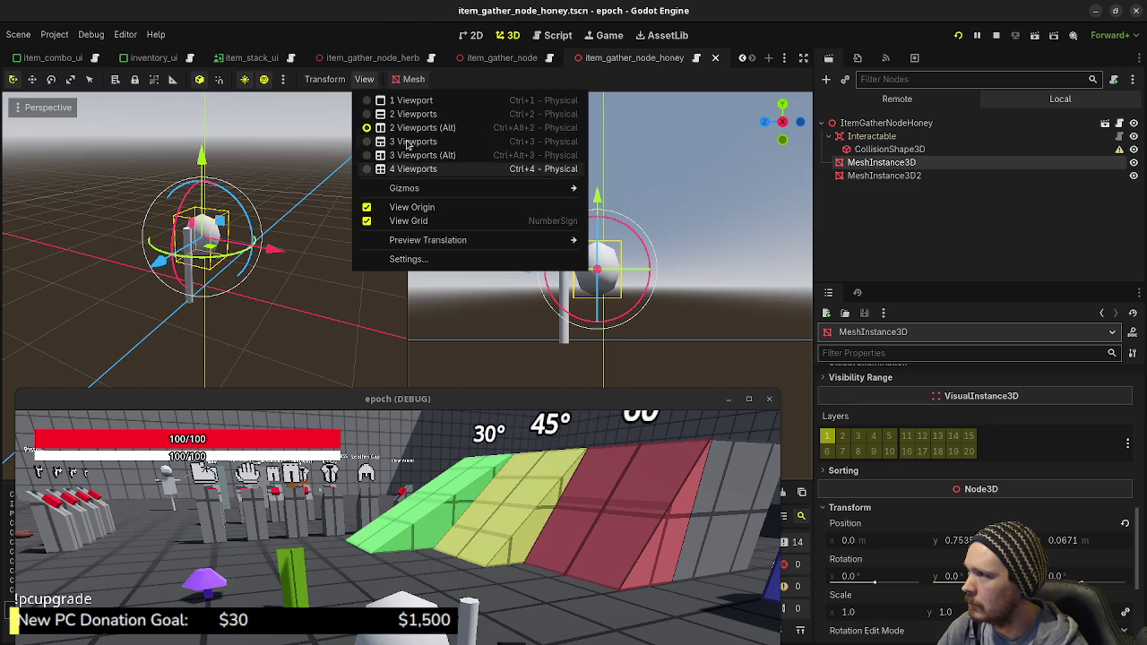
click(411, 101)
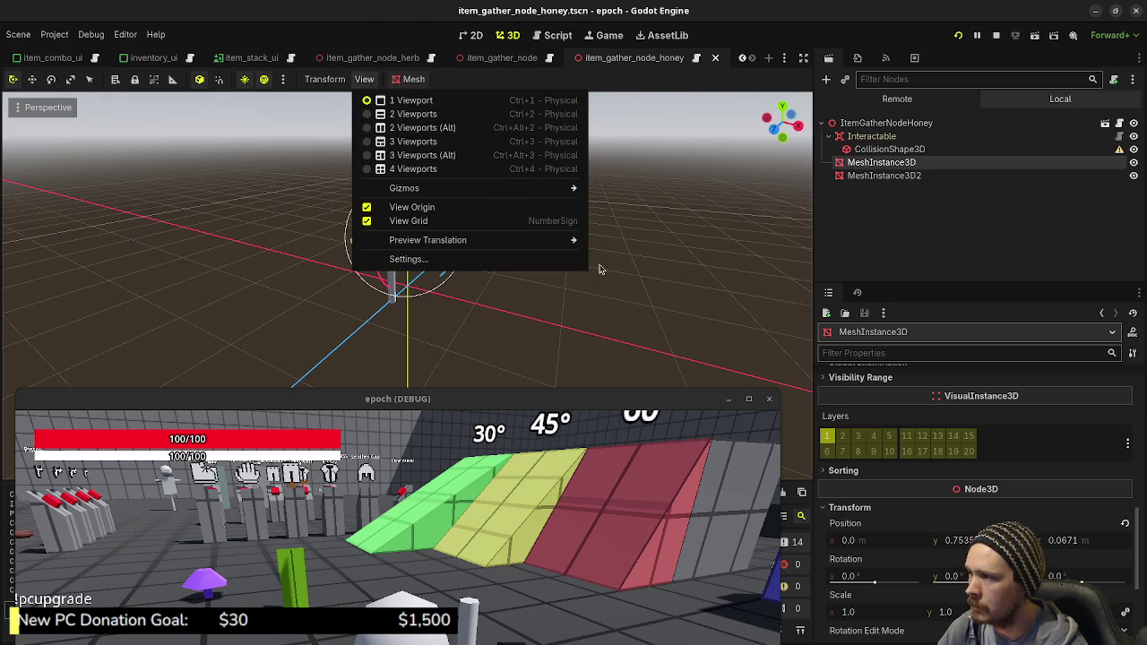
click(655, 262)
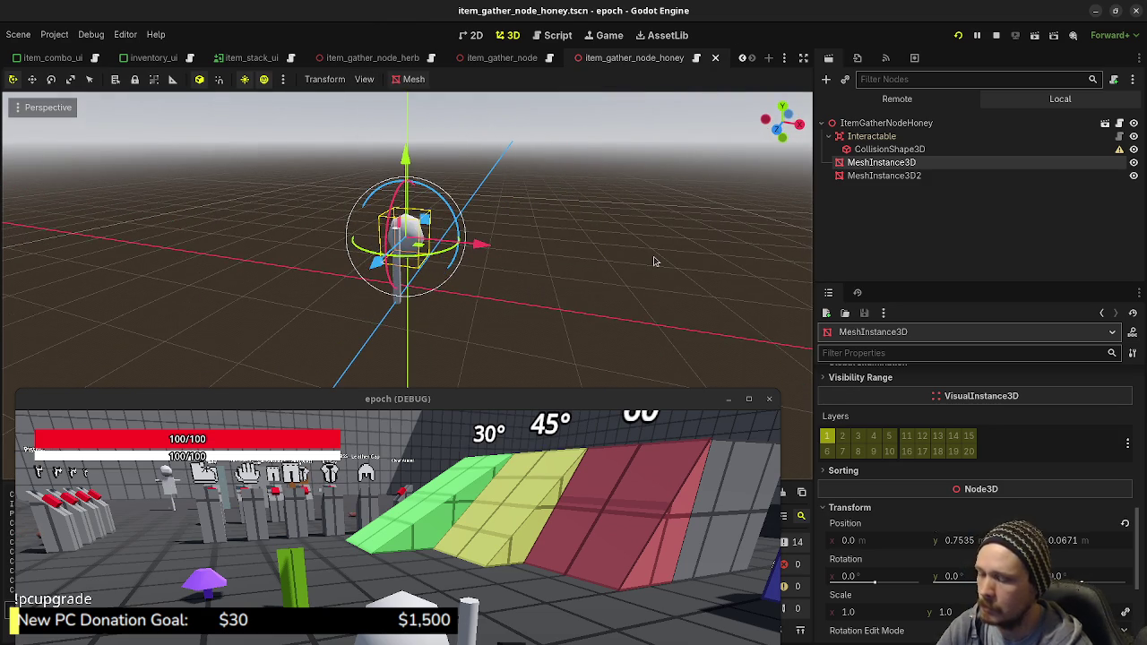
key(KP_3)
key(ctrl+KP_3)
key(KP_3)
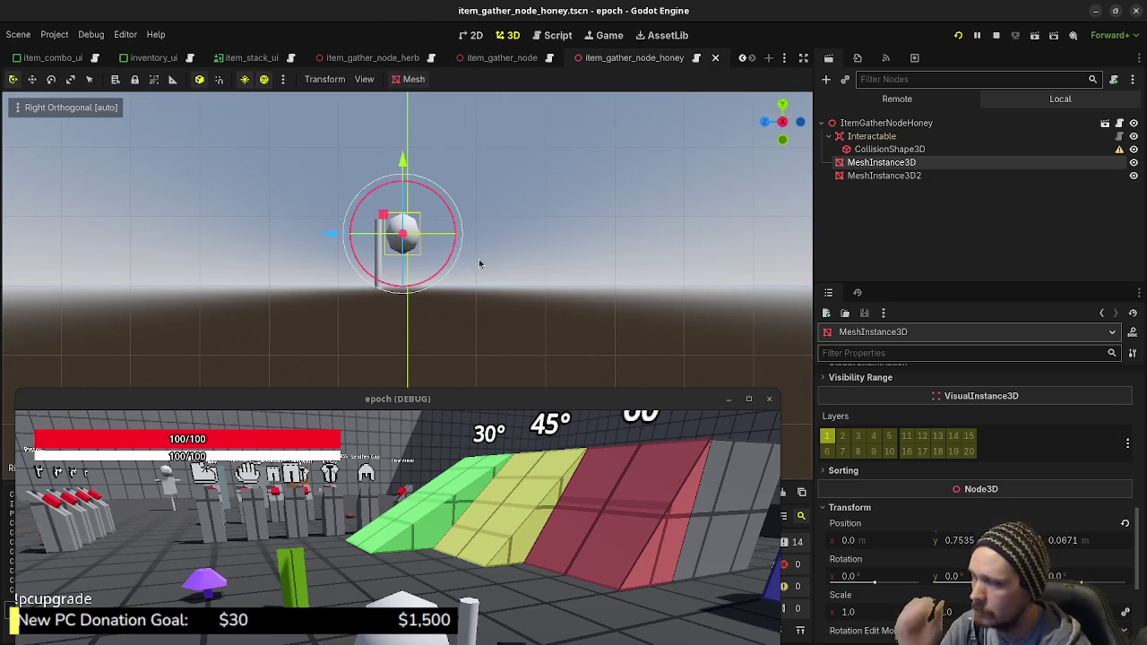
Step: Tilt the honey ball 15° about X and raise it in world space to Y 1.0
scroll(416, 265, up, 3)
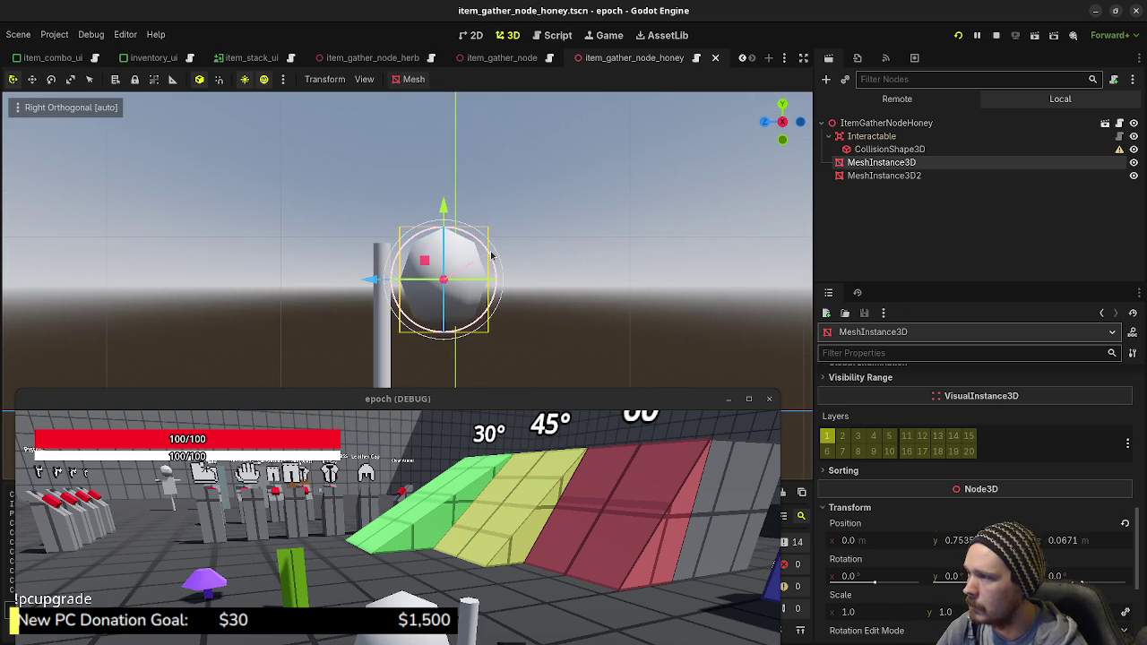
drag(491, 257, 484, 231)
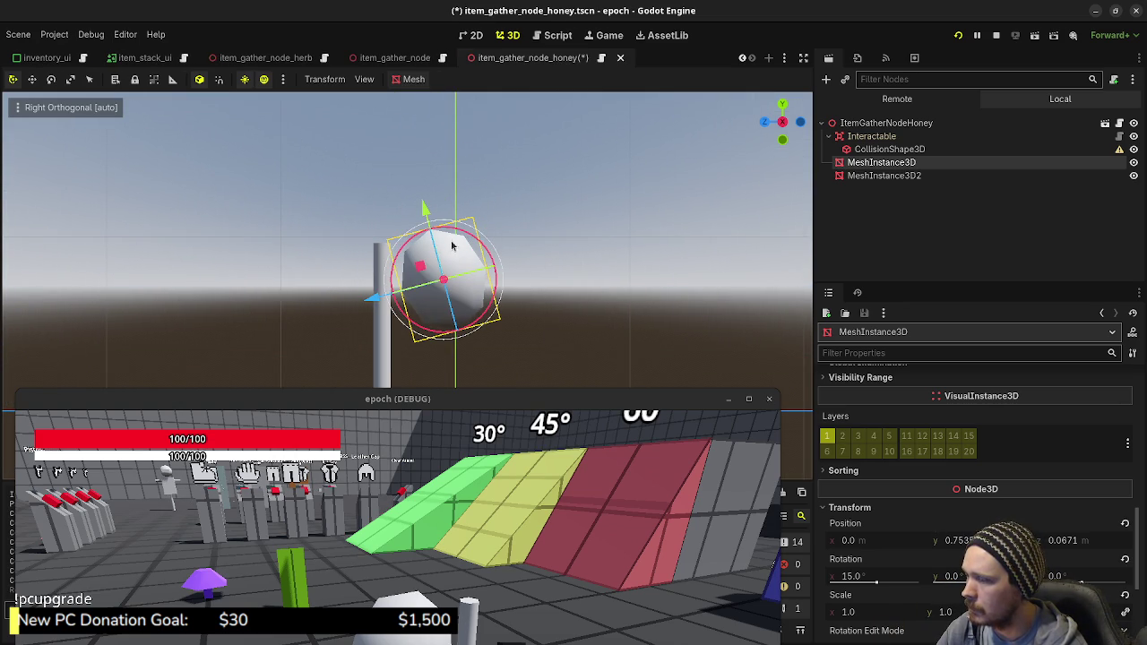
drag(422, 210, 437, 154)
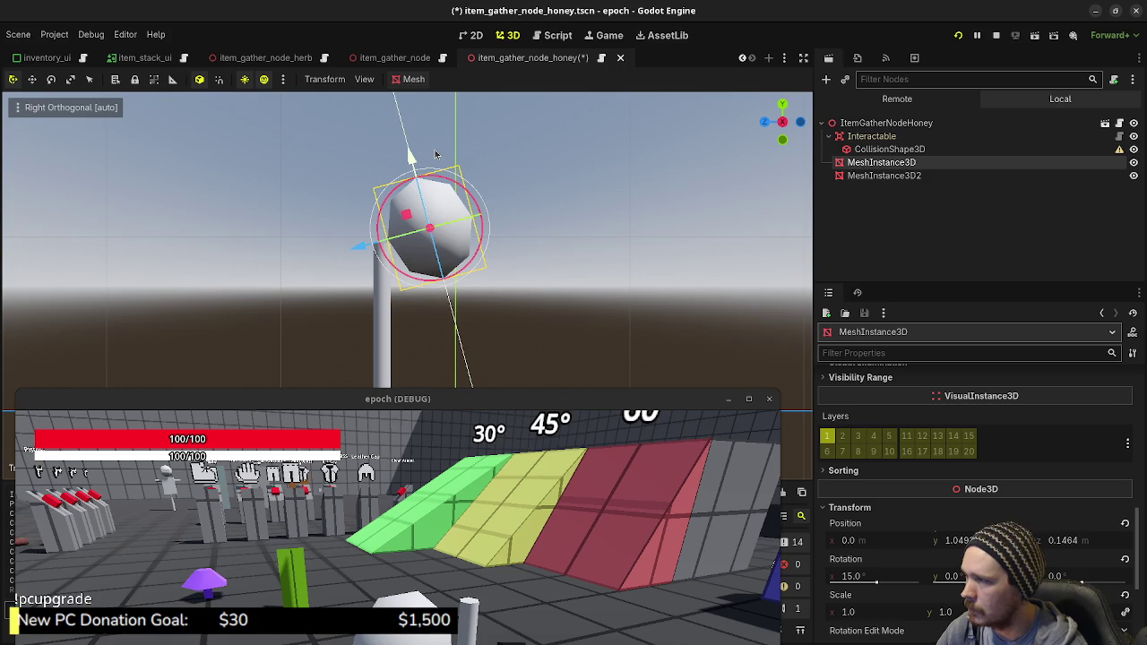
key(ctrl+z)
click(199, 79)
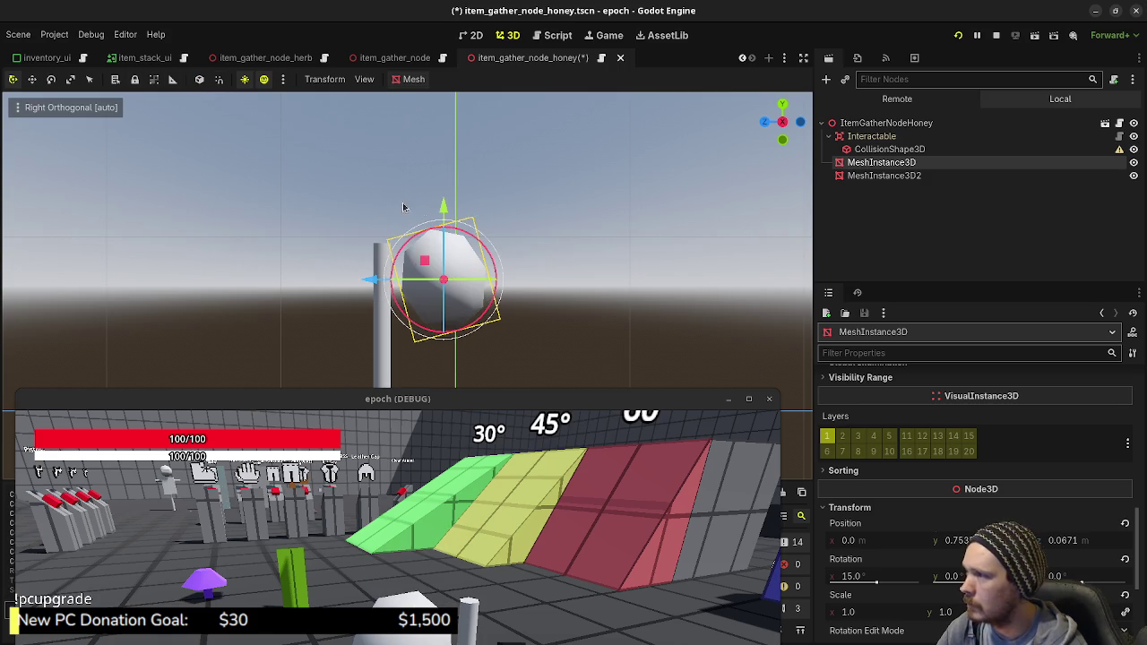
drag(443, 208, 451, 148)
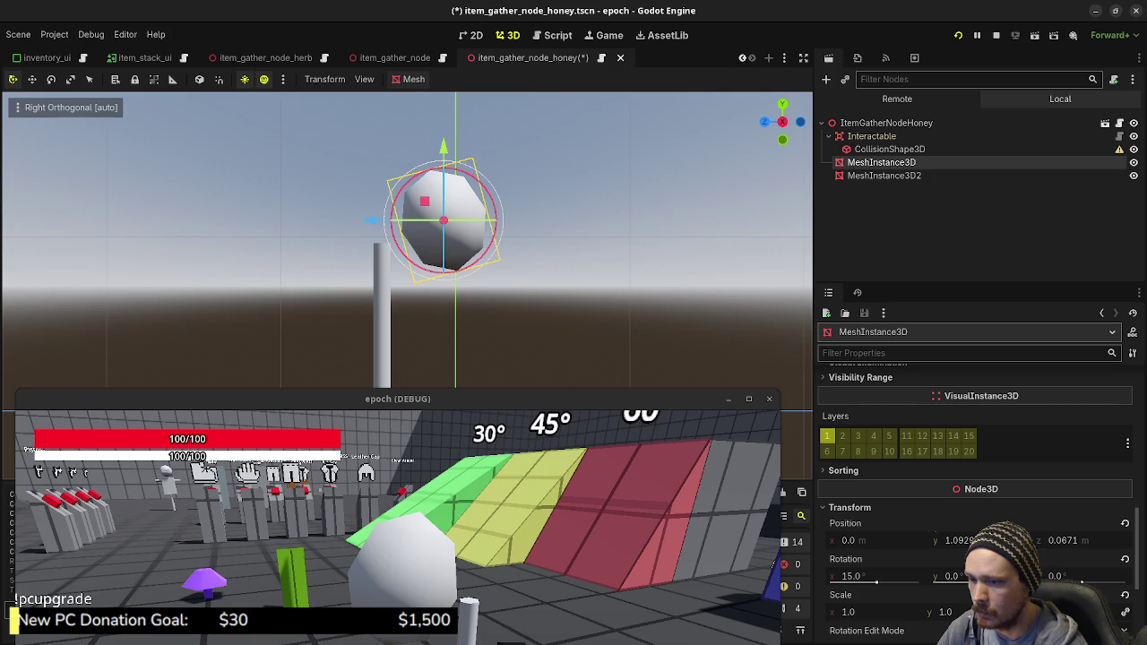
key(Return)
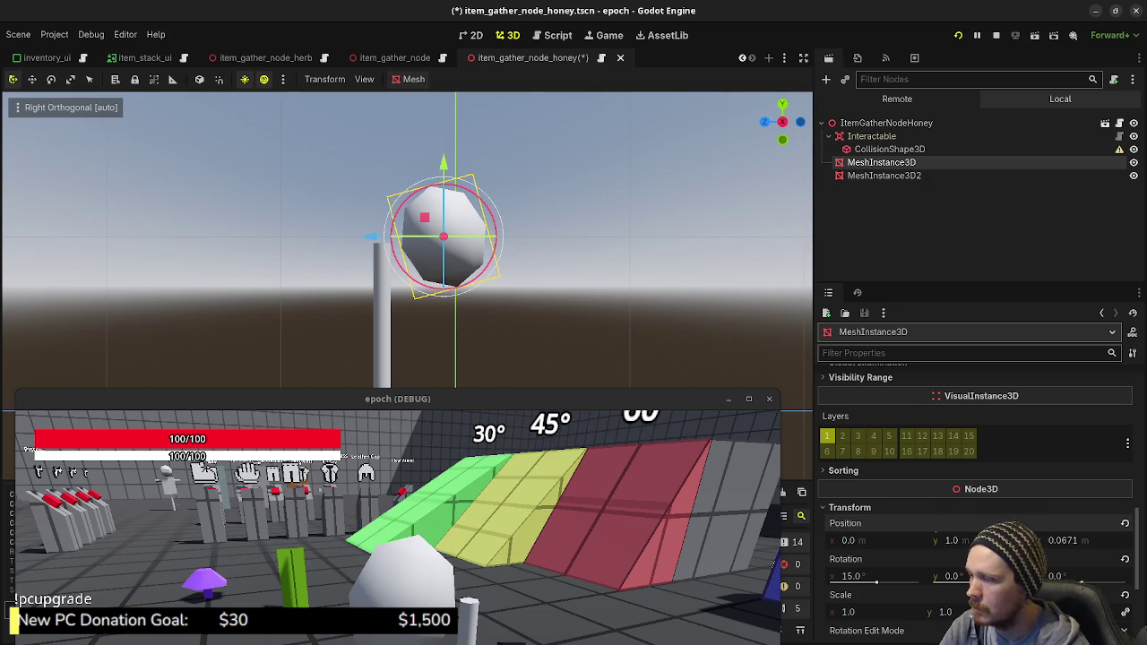
Step: Set the post height to 1.25 and raise it, then duplicate it as MeshInstance3D3 moved upward
click(883, 175)
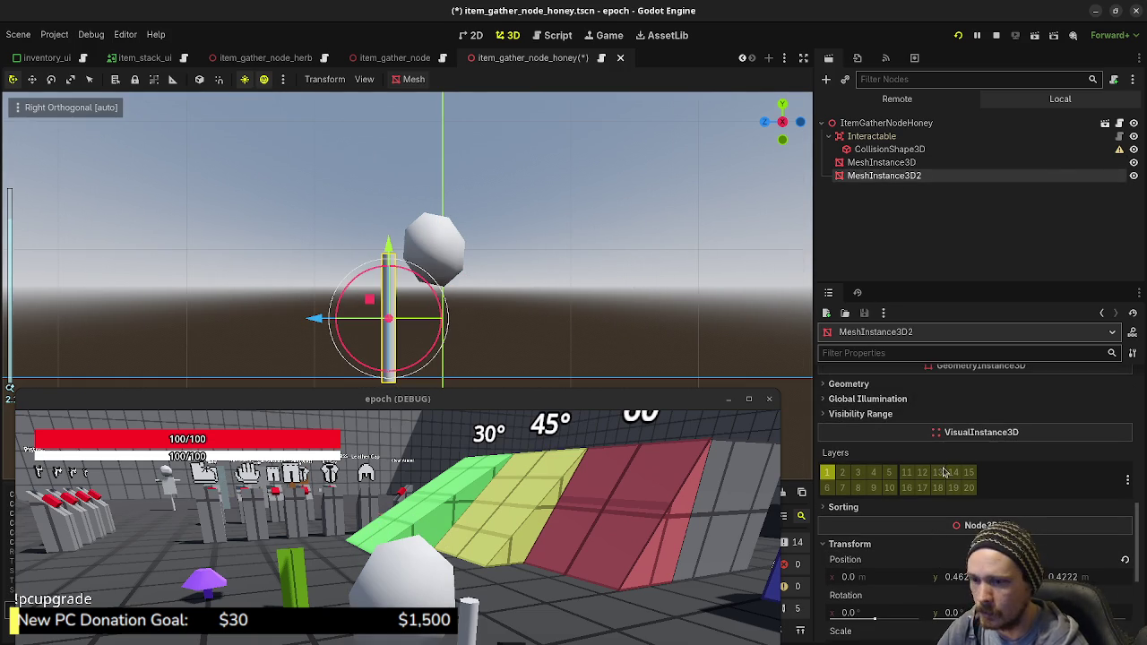
scroll(943, 473, up, 10)
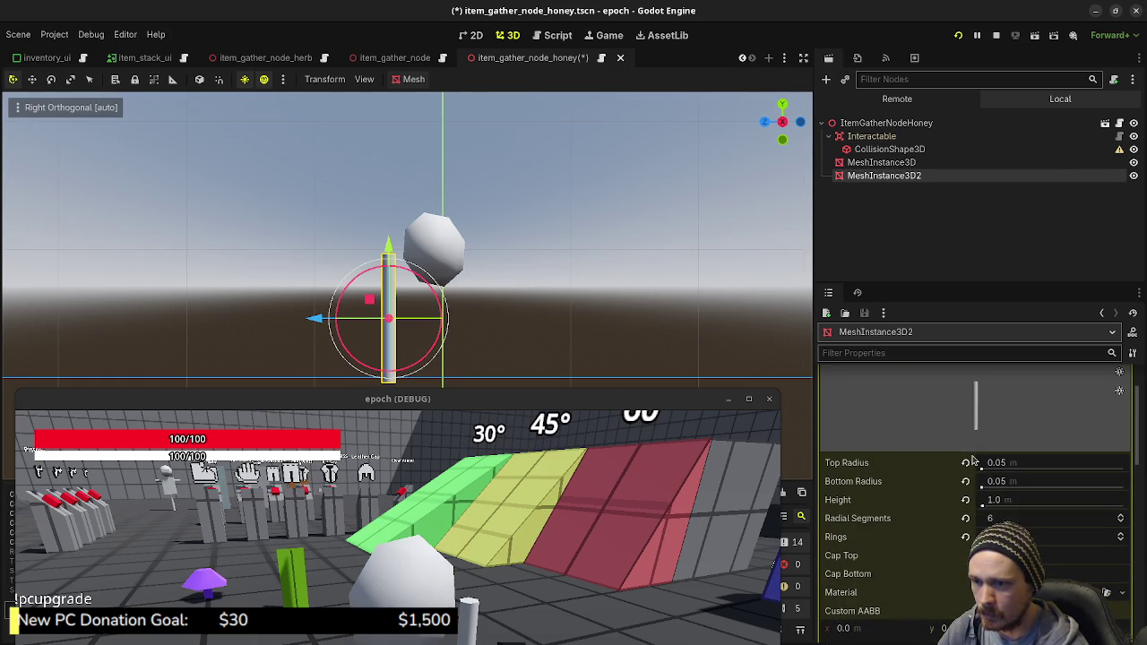
click(1015, 502)
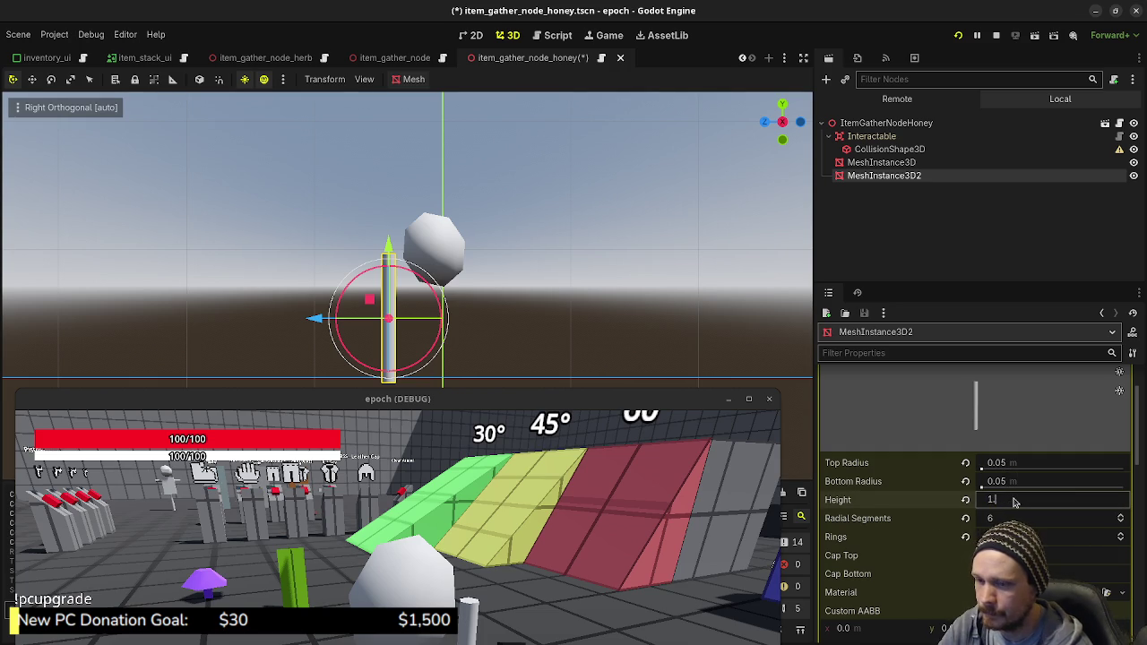
text(.25)
key(Return)
drag(393, 250, 393, 229)
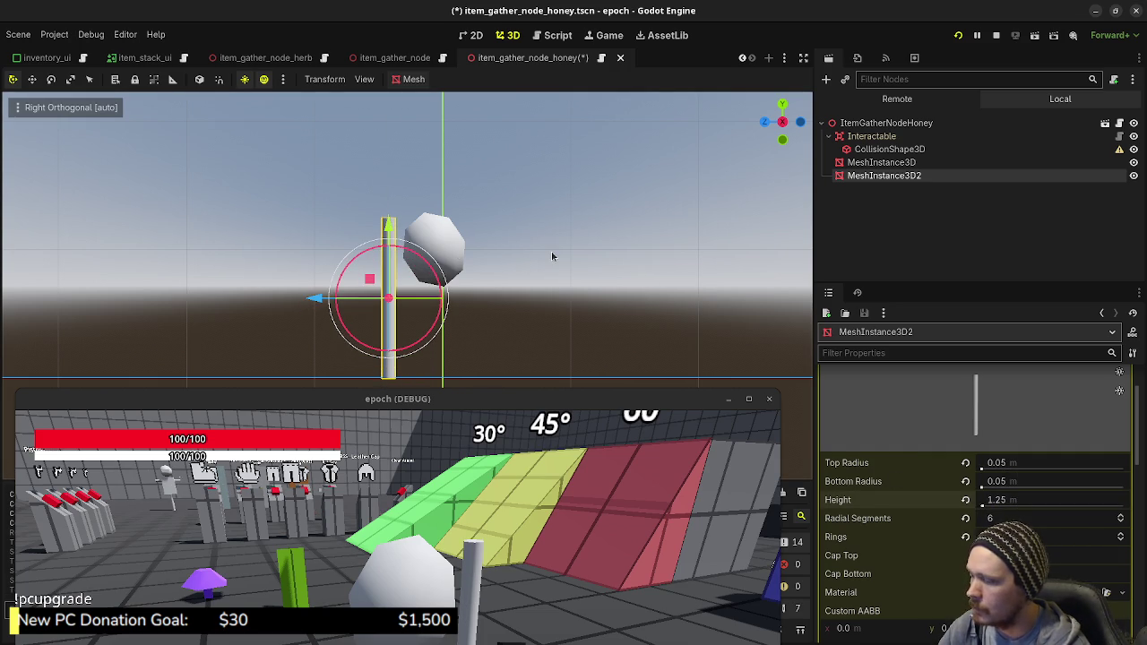
key(ctrl+d)
mouse_move(398, 246)
mouse_down()
mouse_move(423, 191)
mouse_move(435, 237)
mouse_up()
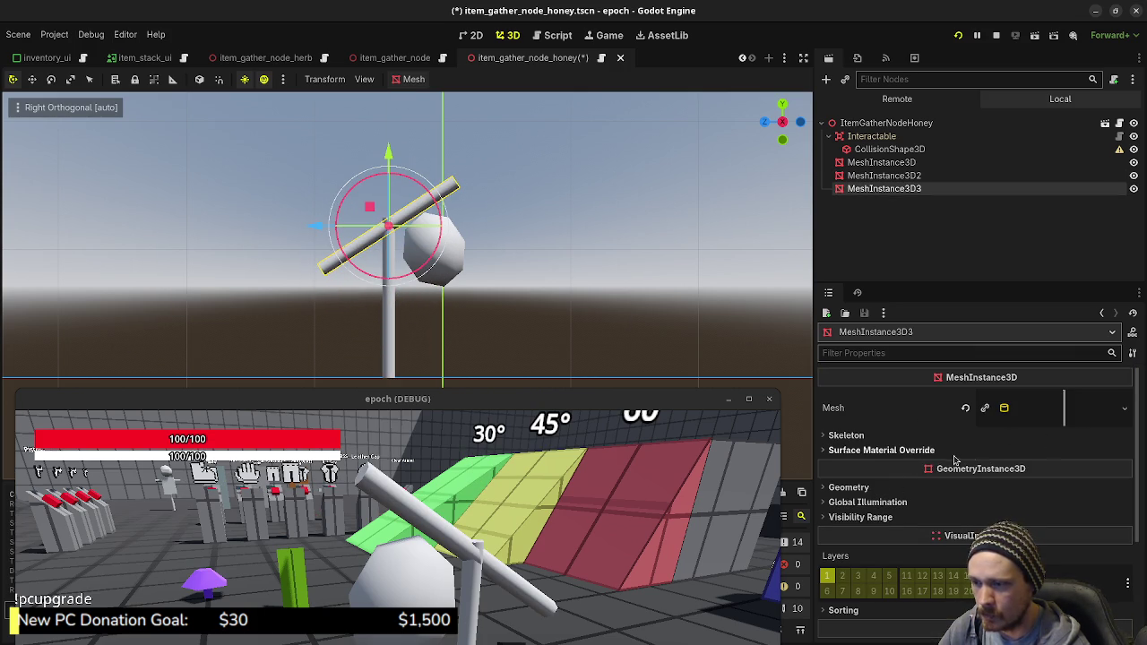
Step: Edit MeshInstance3D3's bottom radius, make its cylinder mesh unique, and shorten it to a stub
click(1061, 409)
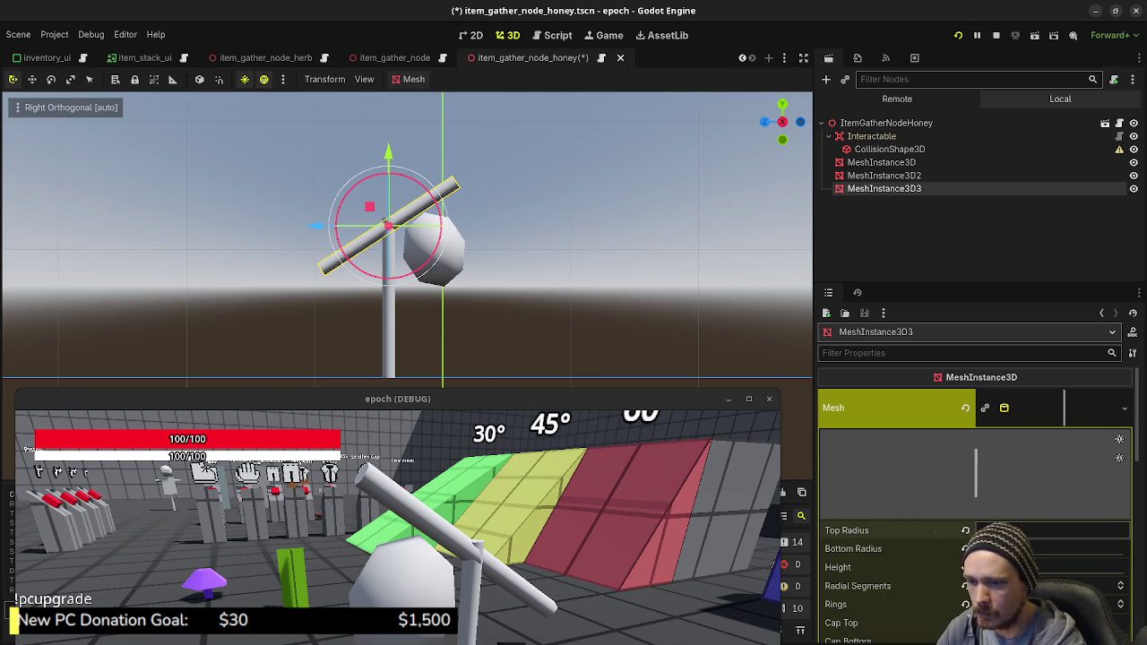
click(1076, 549)
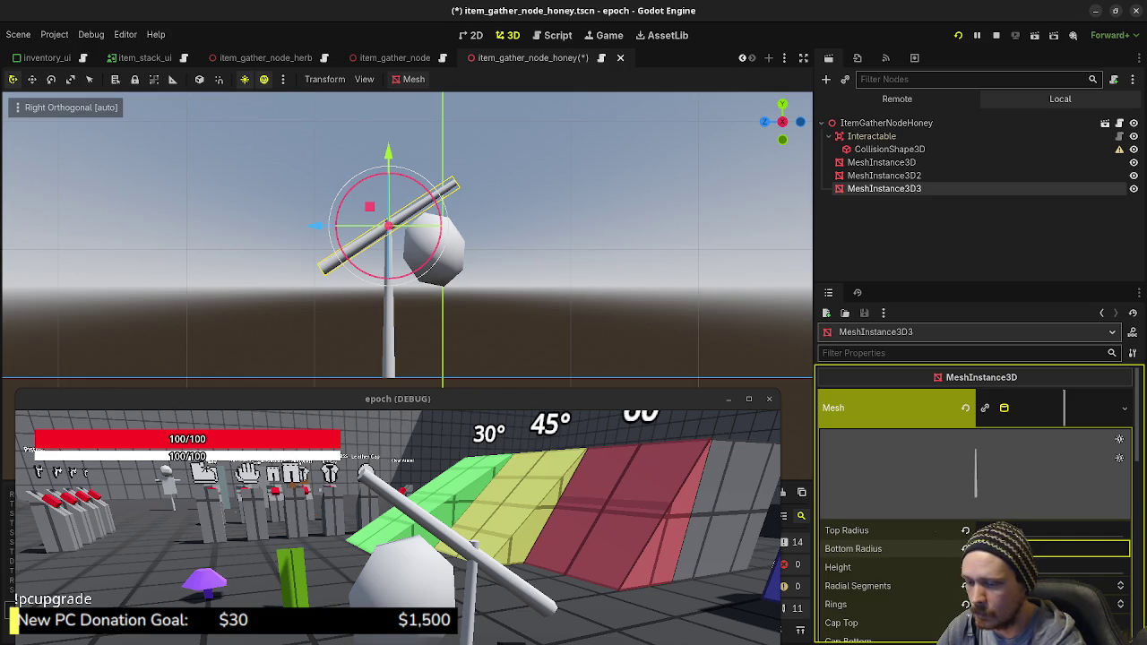
key(Return)
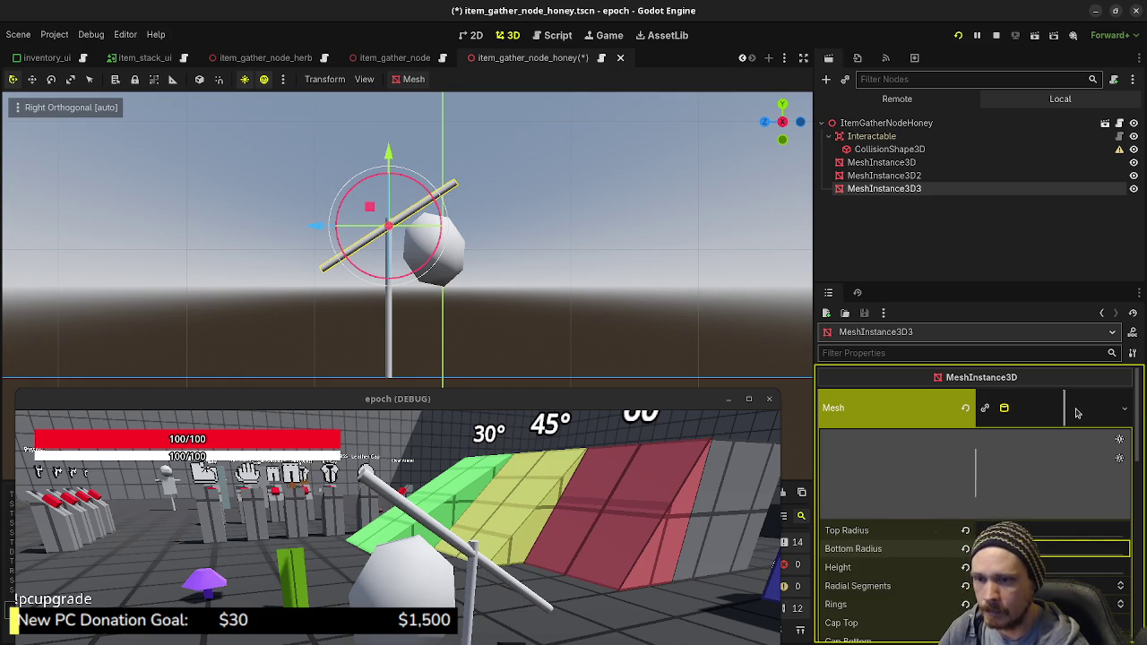
click(1125, 408)
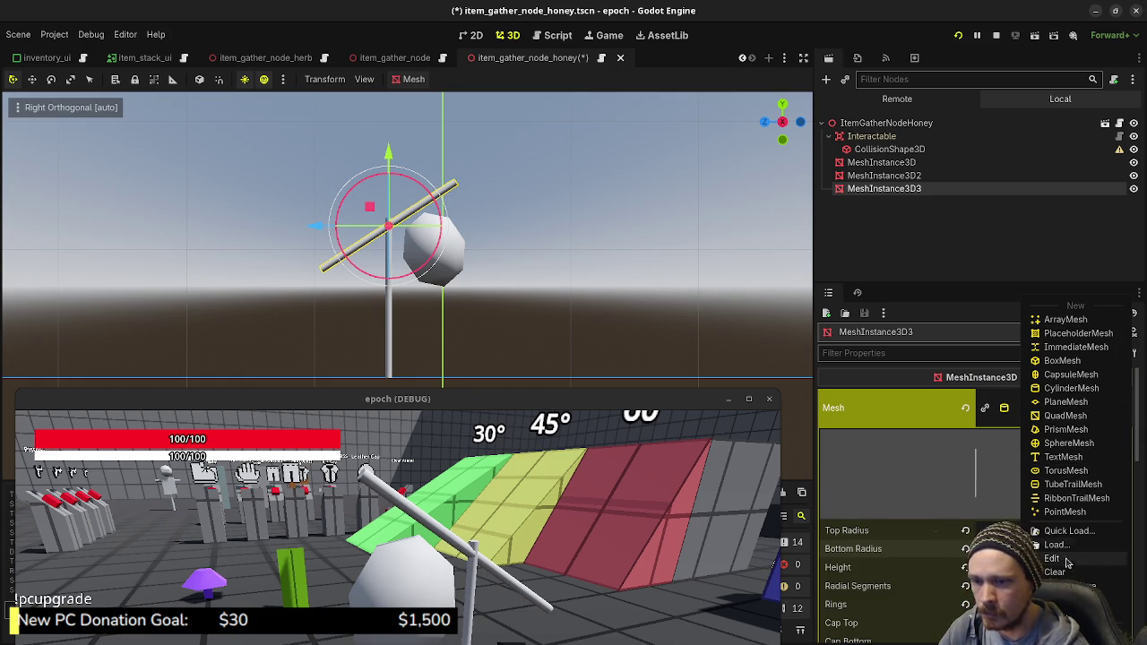
click(1066, 586)
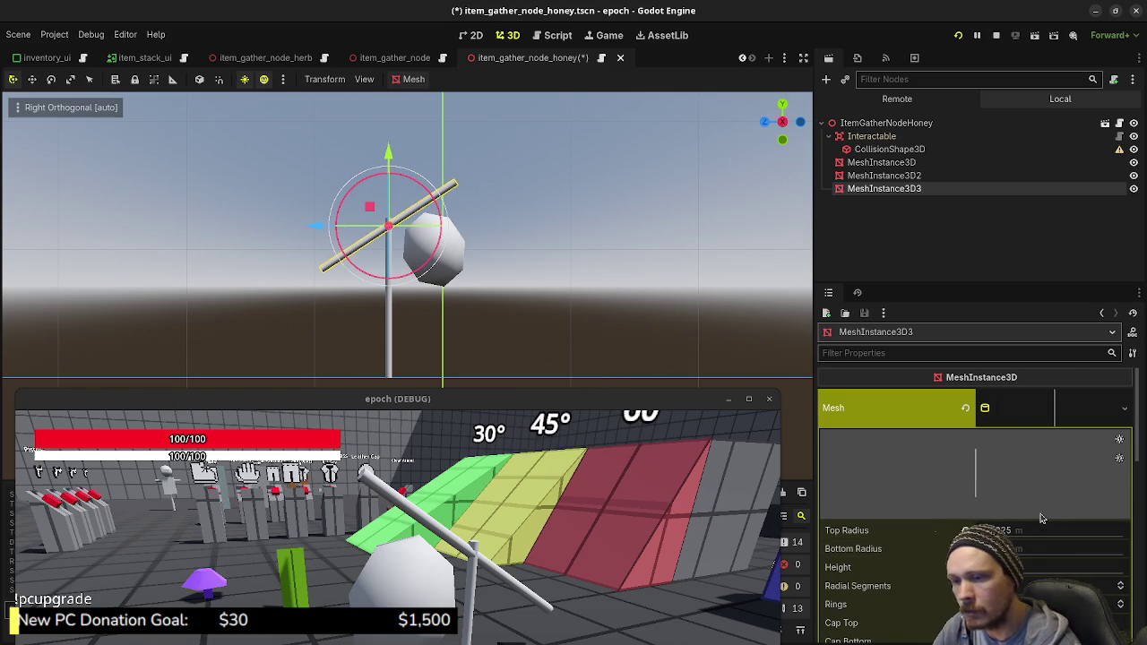
drag(1058, 568, 1040, 568)
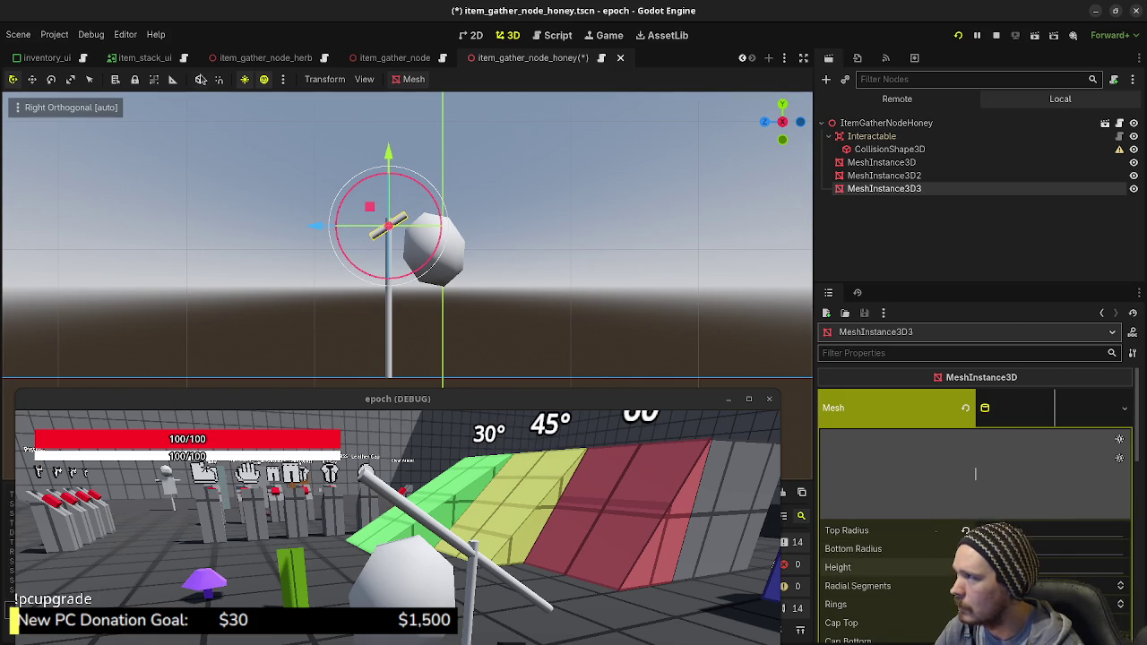
Step: Slide and raise the third stick to the pole top, switching between local and world space
click(199, 79)
drag(438, 191, 457, 180)
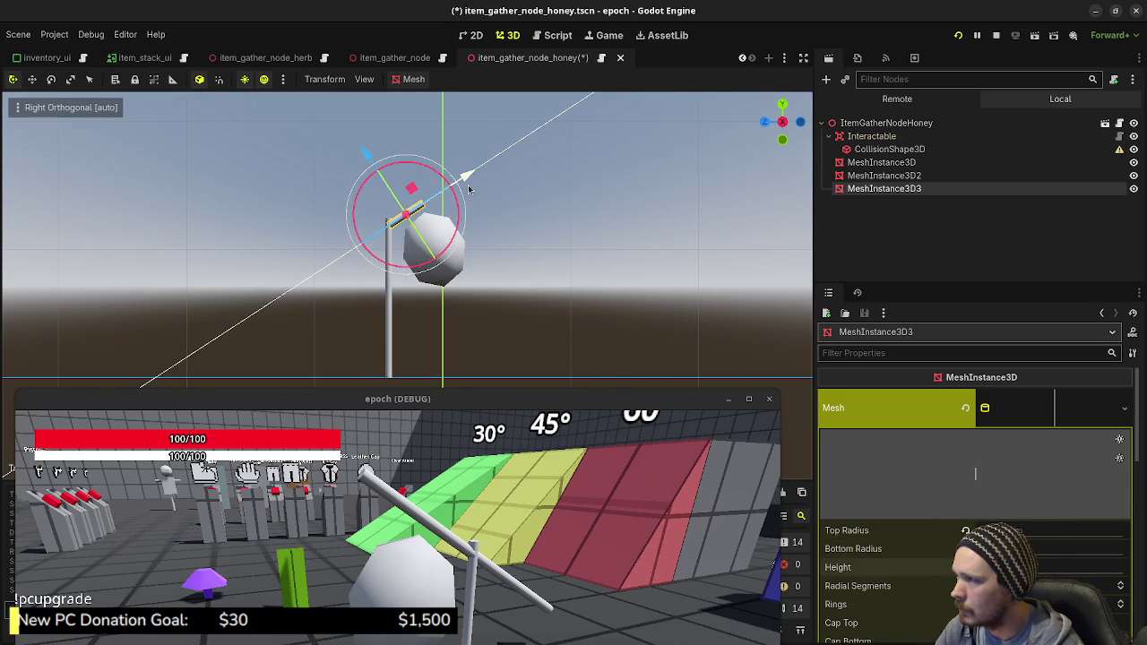
scroll(394, 247, up, 5)
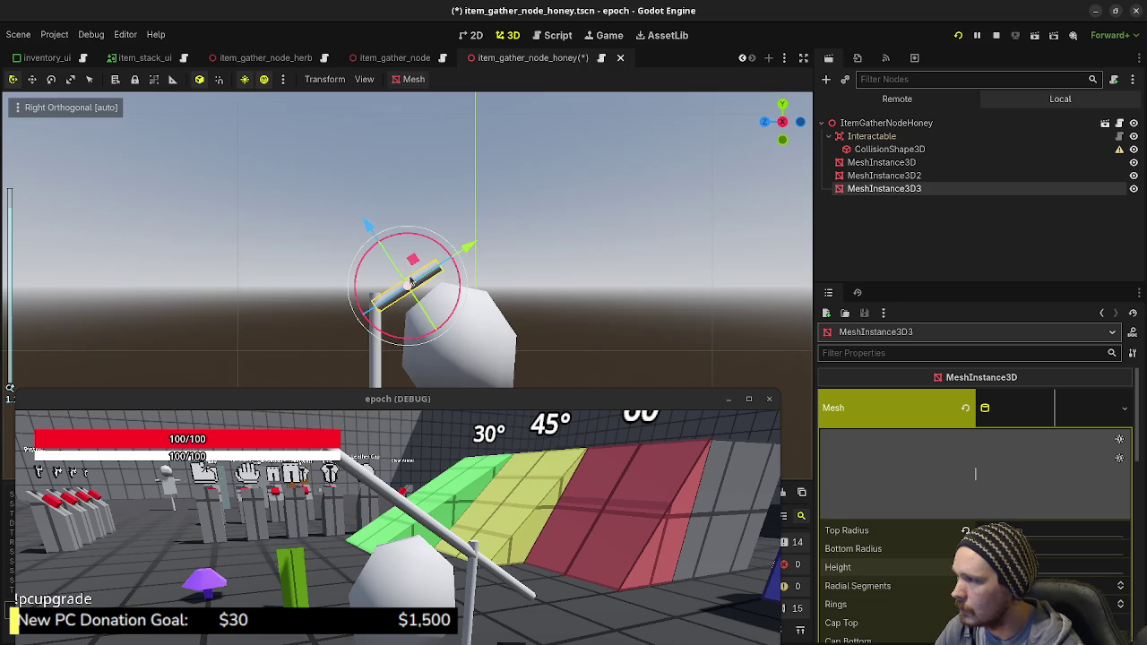
click(198, 79)
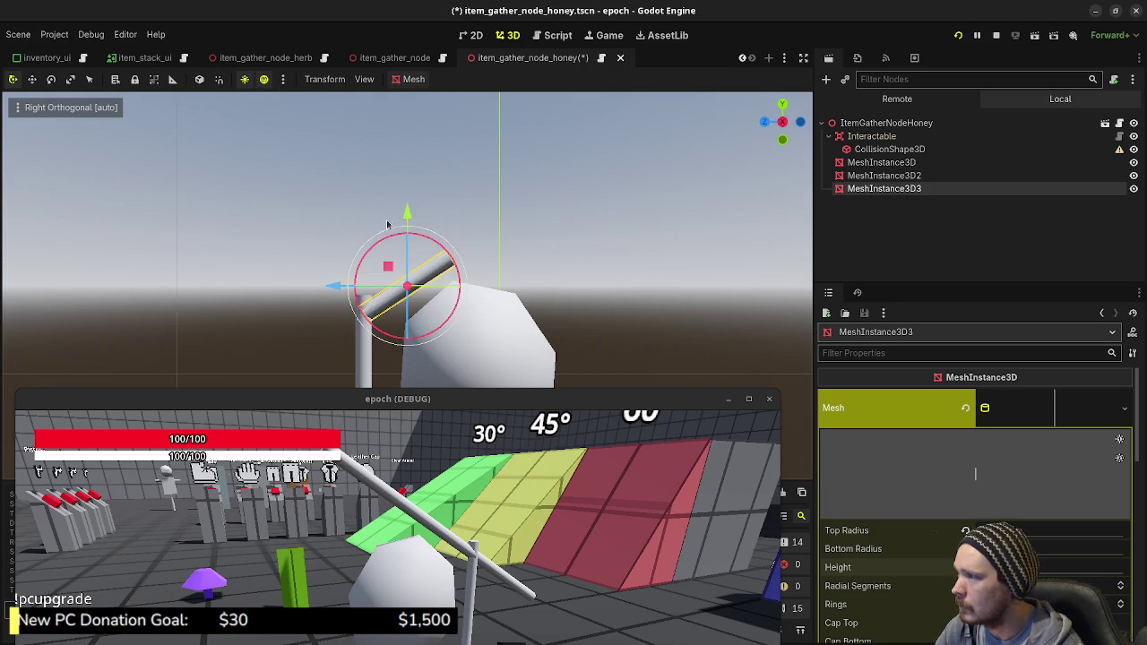
drag(406, 215, 405, 204)
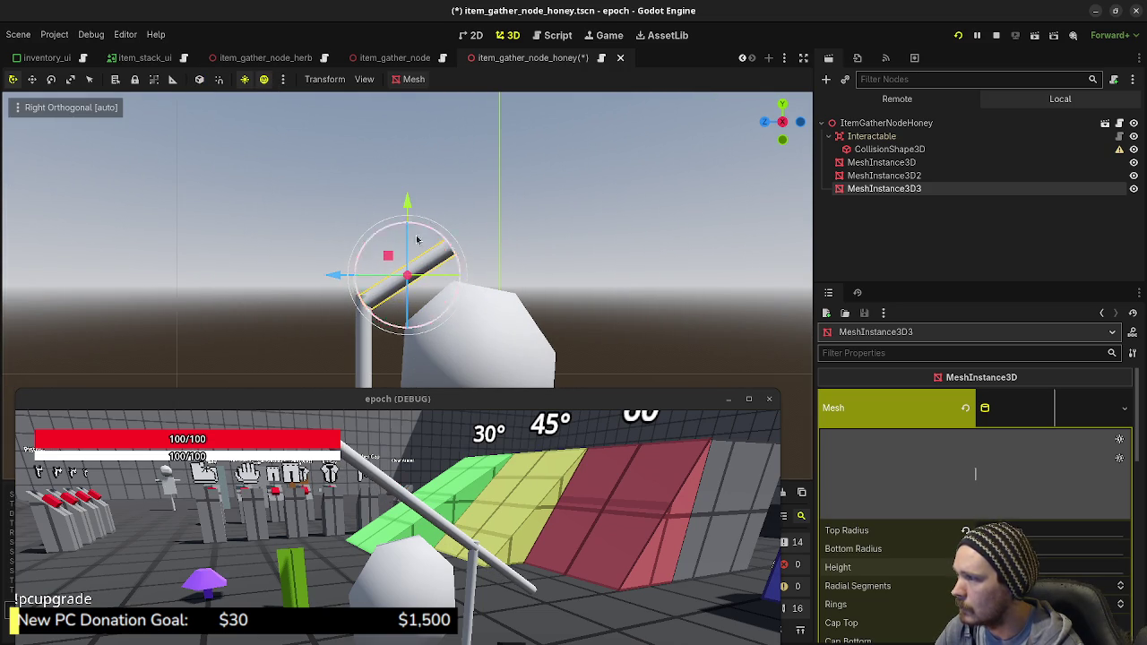
click(199, 79)
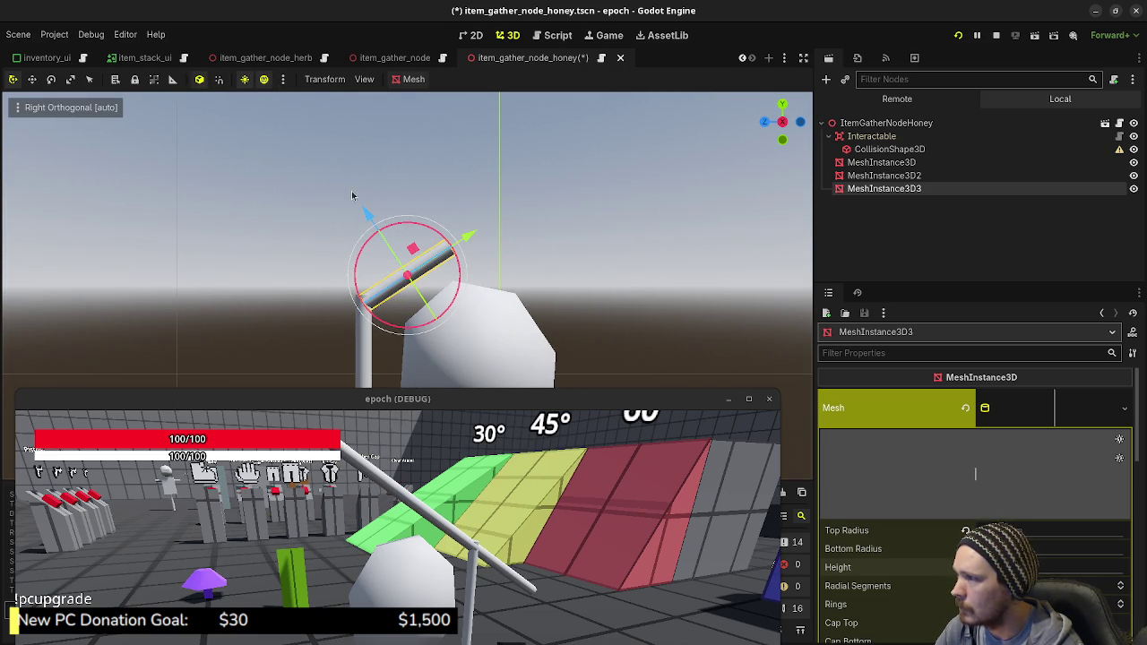
click(199, 79)
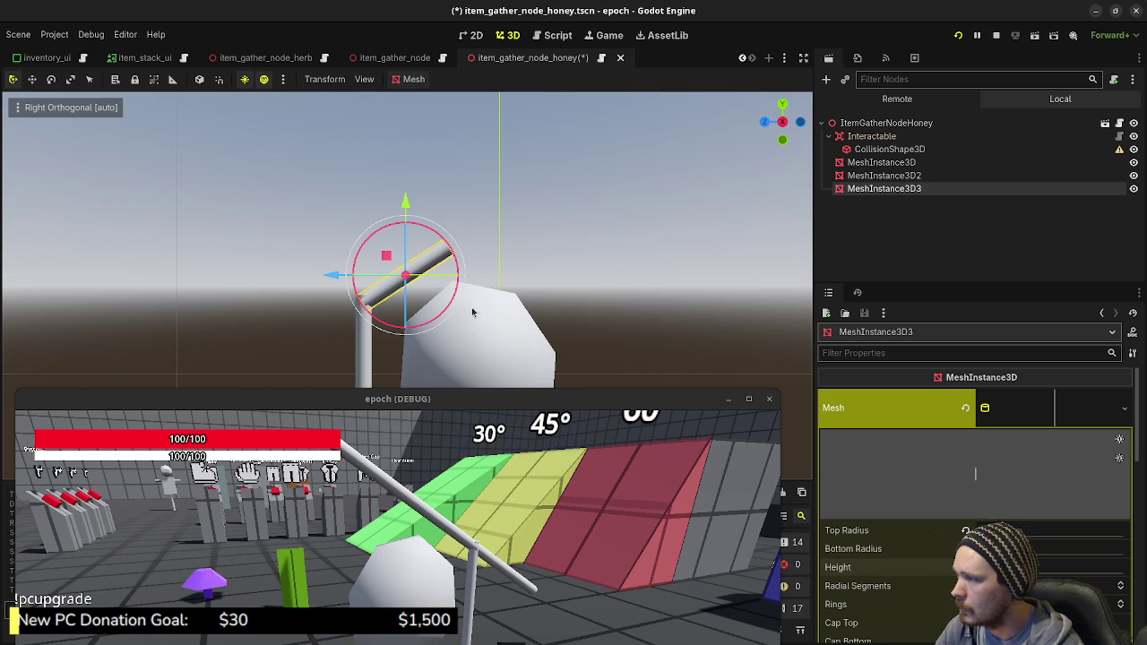
drag(399, 199, 399, 204)
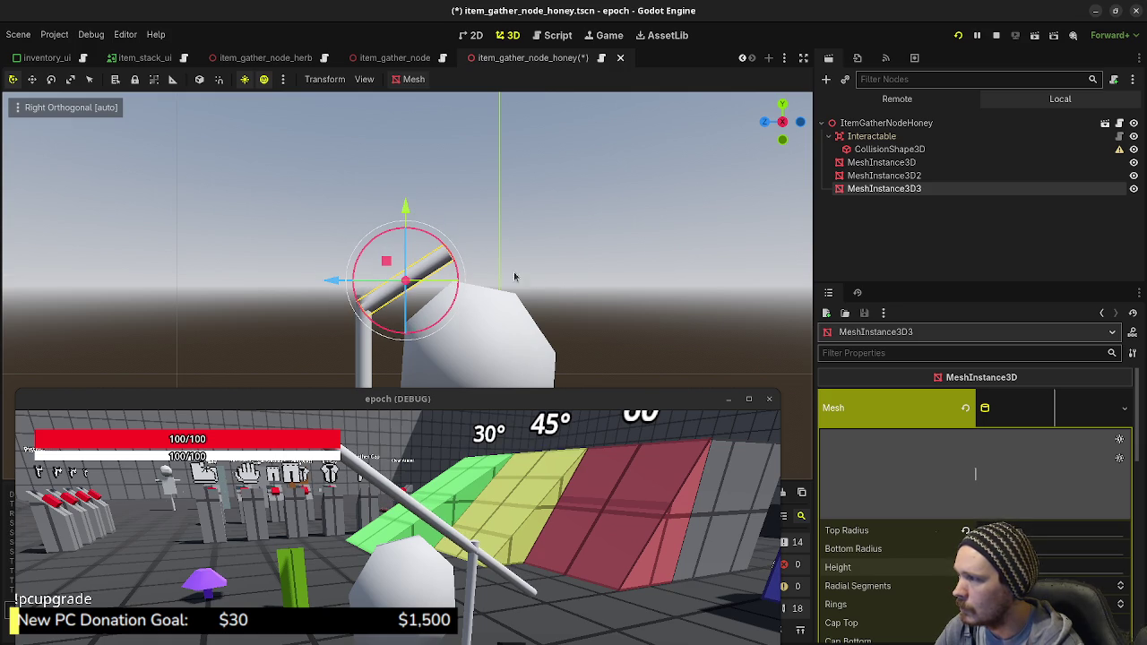
Step: Tilt the stick into an angled arm above the honey sphere, then deselect it
mouse_move(542, 308)
mouse_down()
mouse_move(408, 210)
mouse_move(421, 201)
mouse_up()
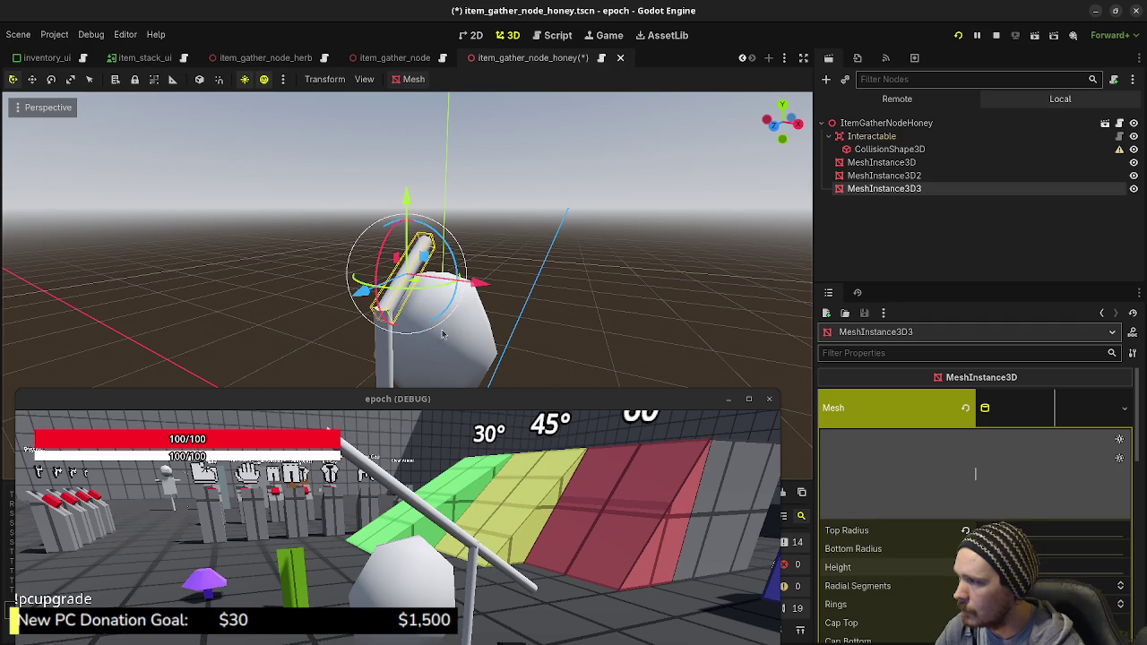
scroll(420, 343, up, 3)
scroll(419, 343, up, 1)
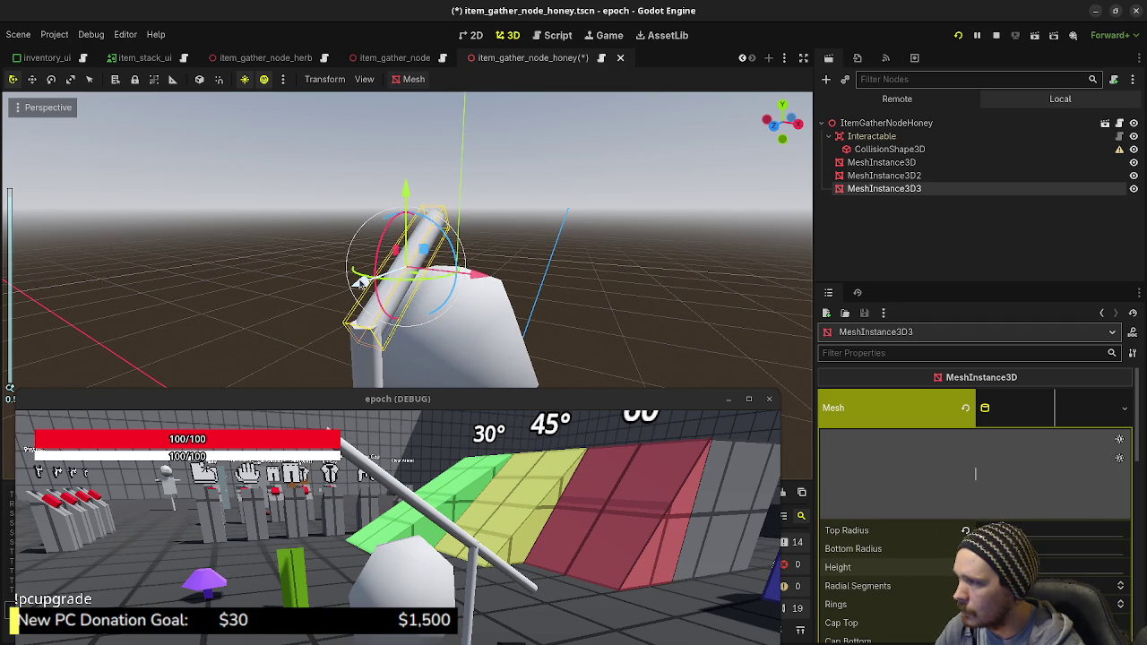
drag(361, 283, 356, 291)
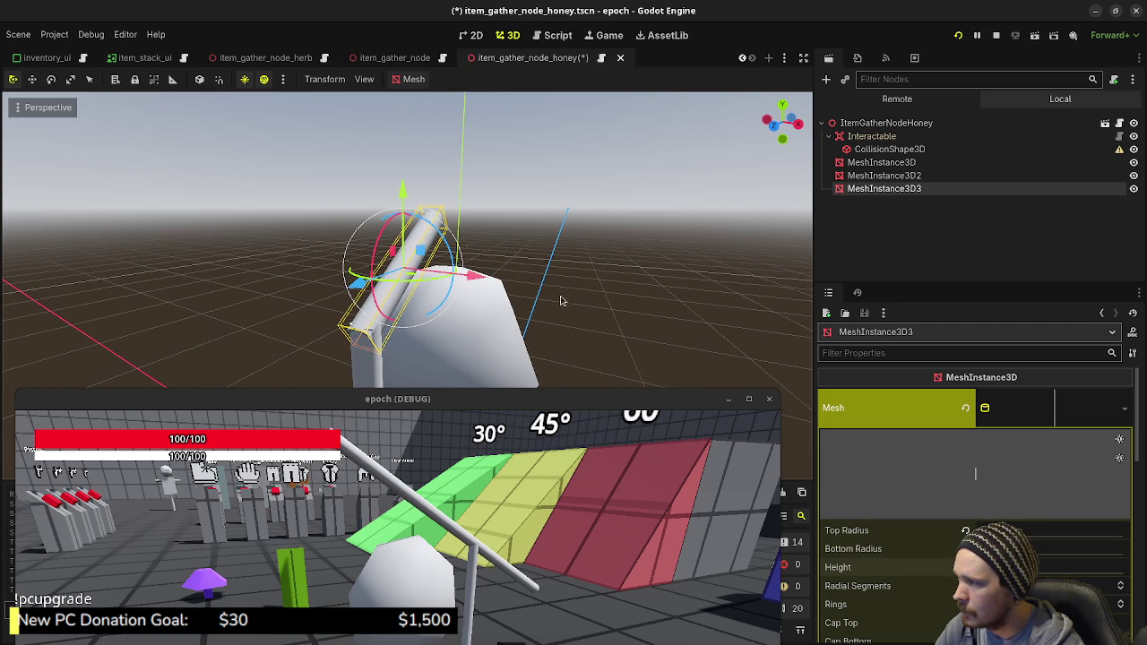
click(564, 263)
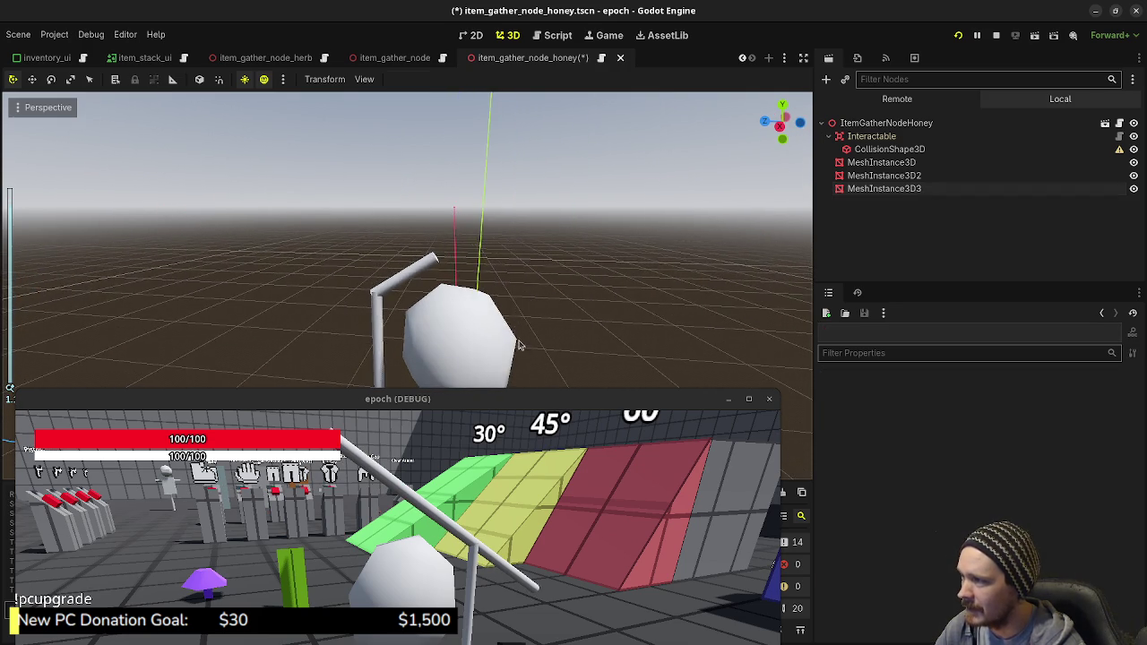
Step: Select MeshInstance3D, MeshInstance3D2 and MeshInstance3D3, then move them sideways together in Right view
mouse_move(518, 346)
mouse_down()
mouse_move(471, 212)
mouse_move(436, 299)
mouse_up()
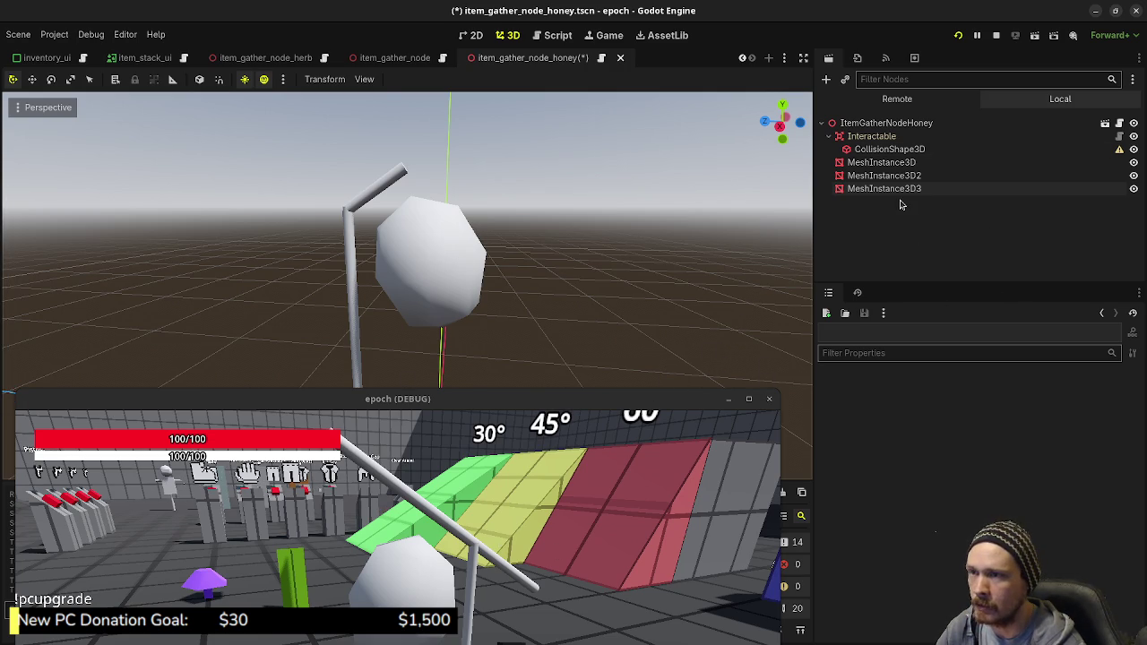
click(877, 162)
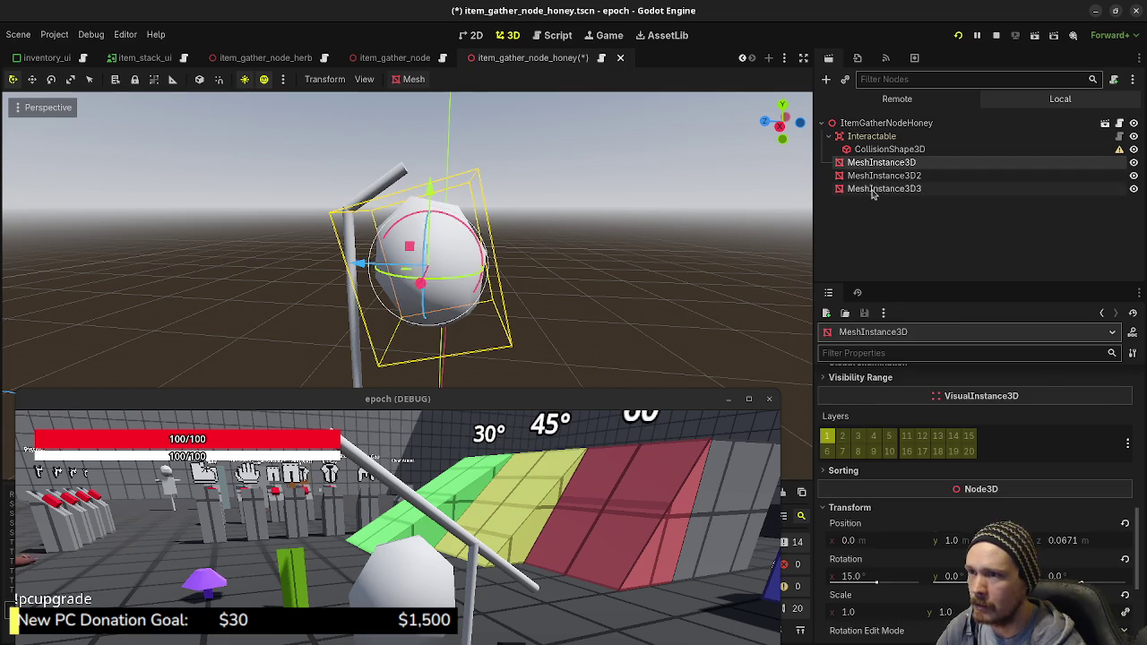
shift+click(878, 188)
key(KP_3)
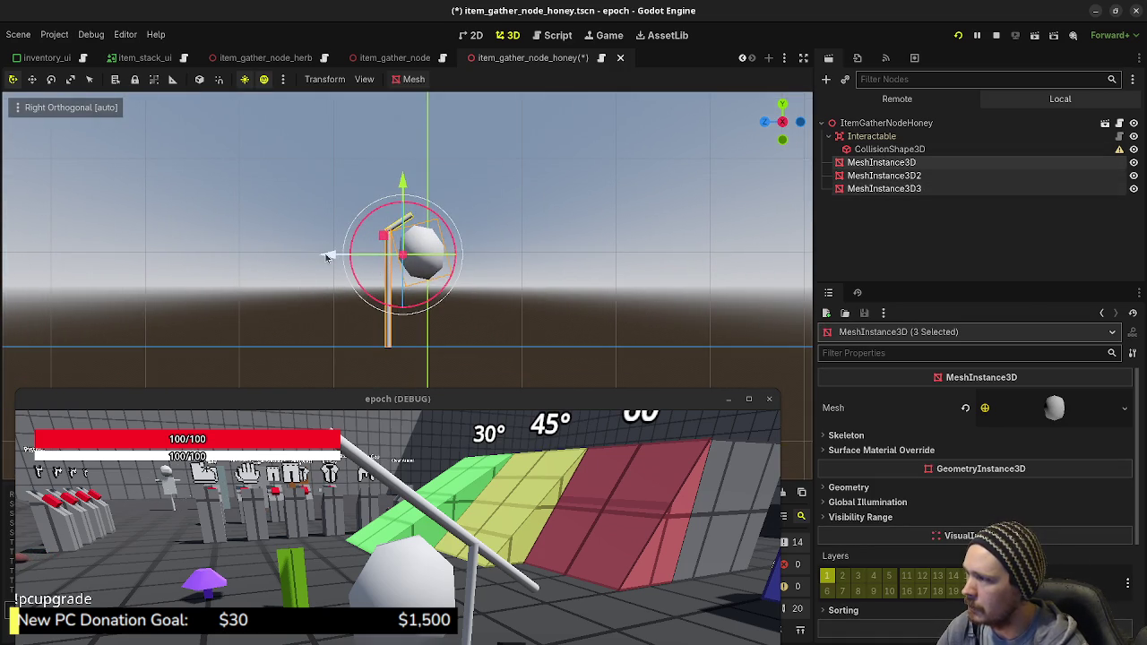
drag(330, 256, 366, 265)
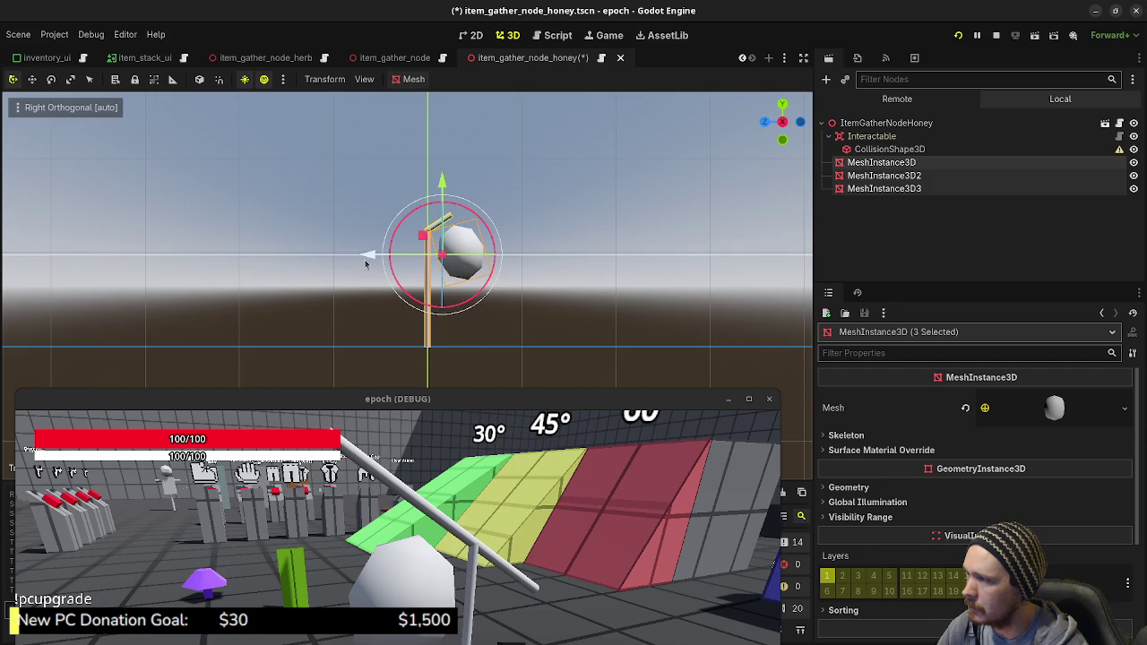
scroll(449, 296, up, 5)
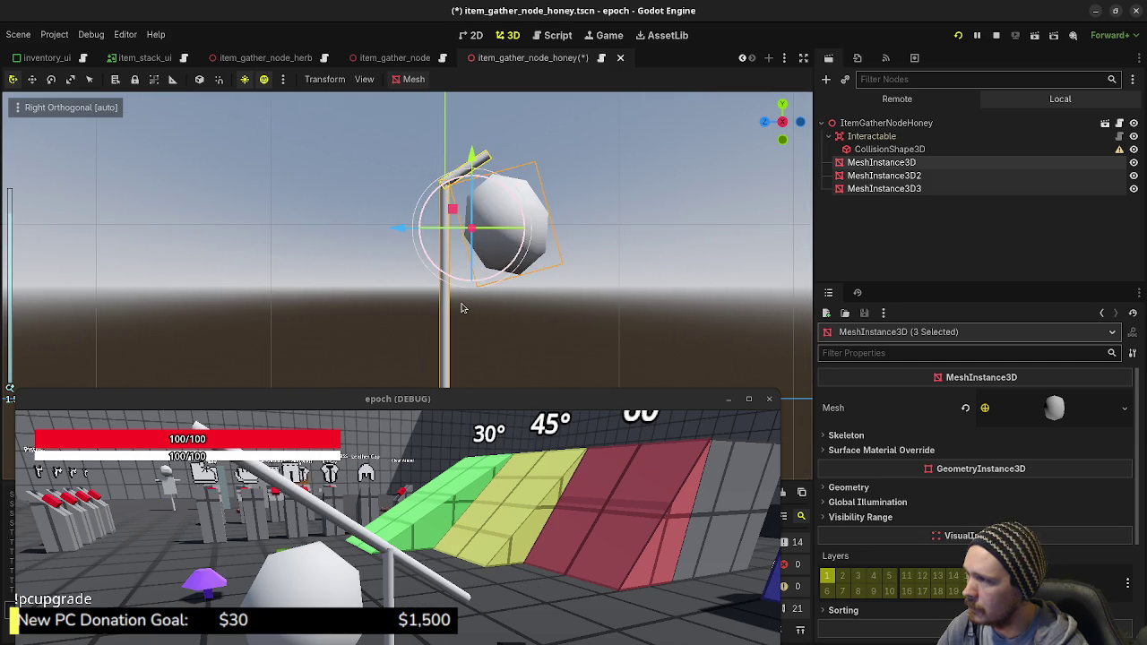
scroll(544, 334, up, 2)
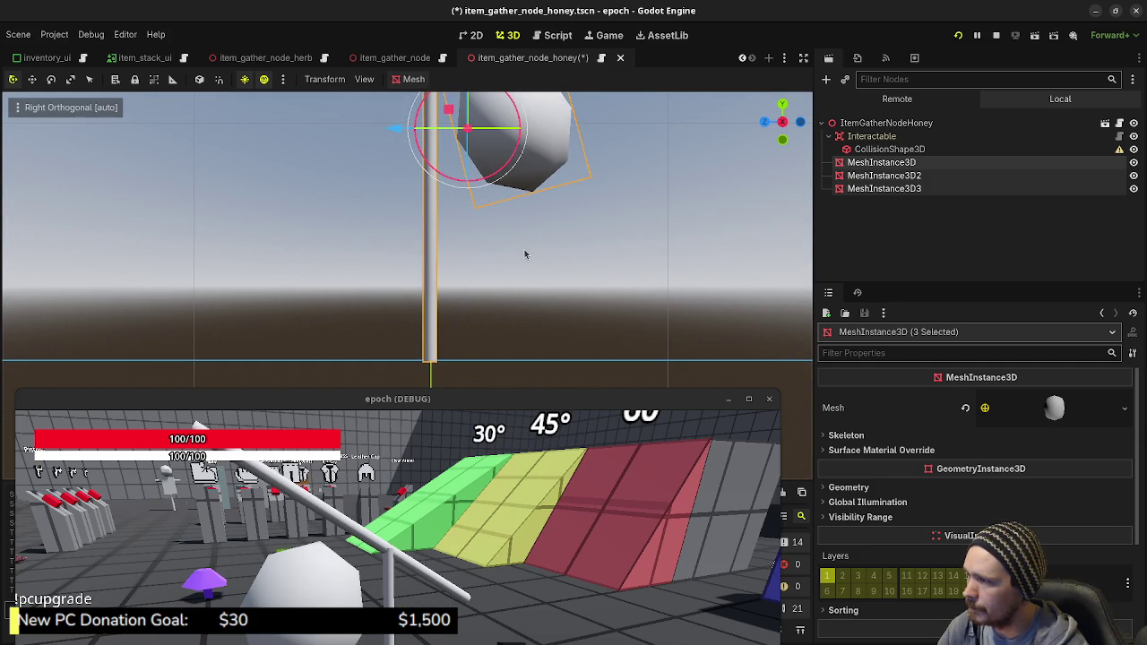
mouse_move(545, 272)
mouse_down()
mouse_move(628, 323)
mouse_move(618, 287)
mouse_move(595, 264)
mouse_move(529, 269)
mouse_up()
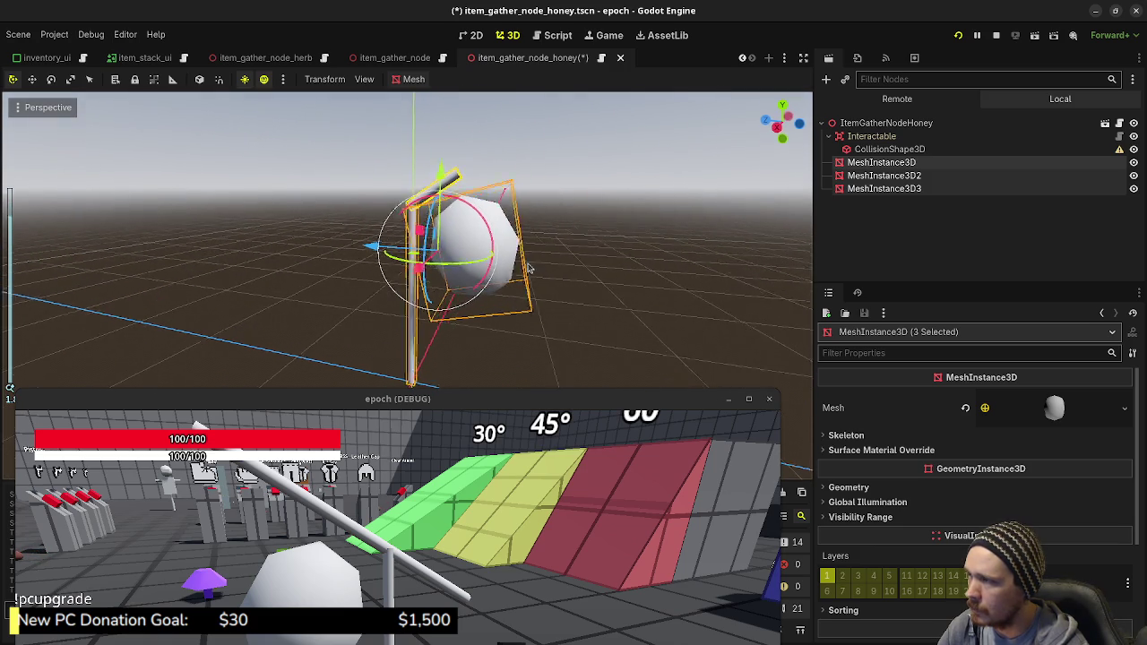
Step: Stop the game and give CollisionShape3D a new SphereShape3D with radius 0.25
click(861, 137)
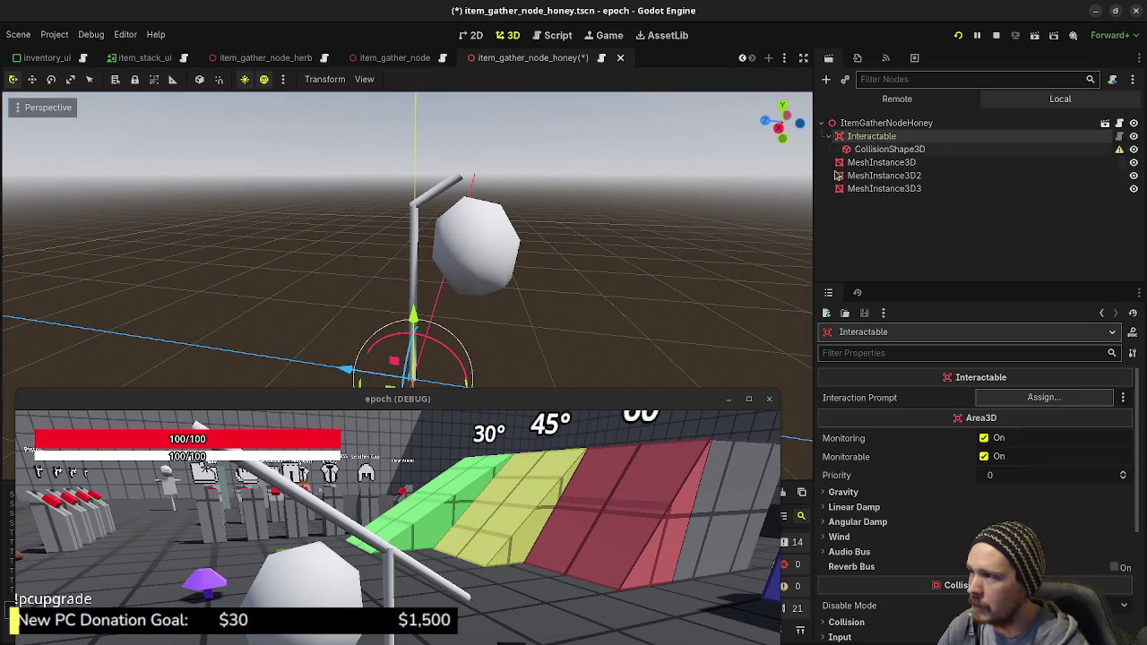
click(883, 149)
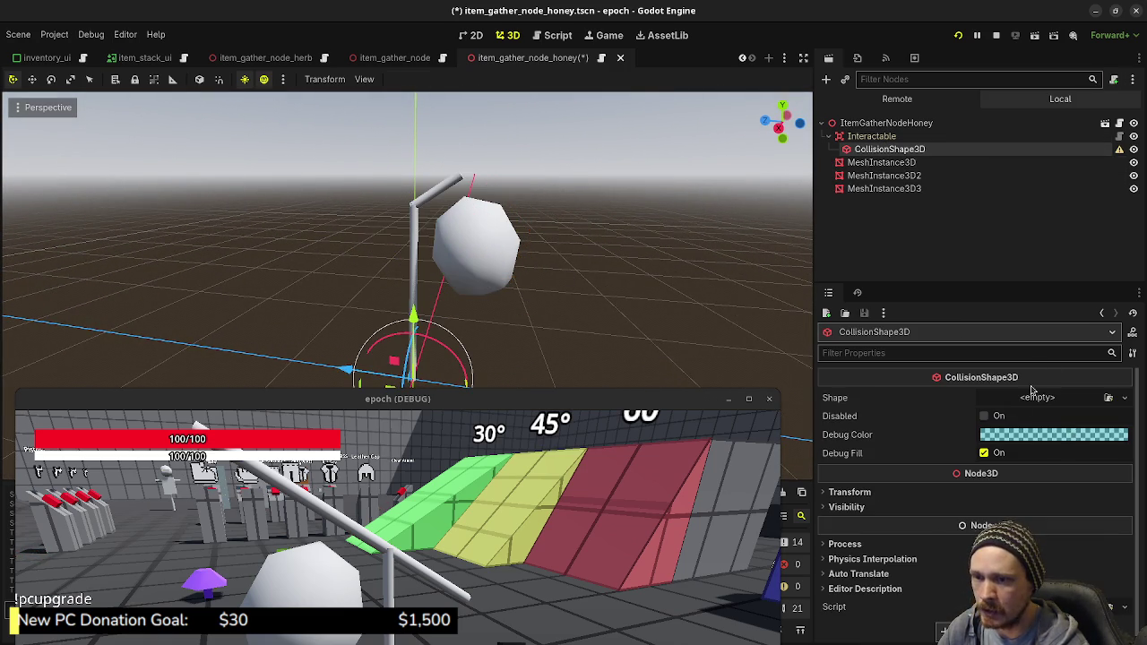
key(F8)
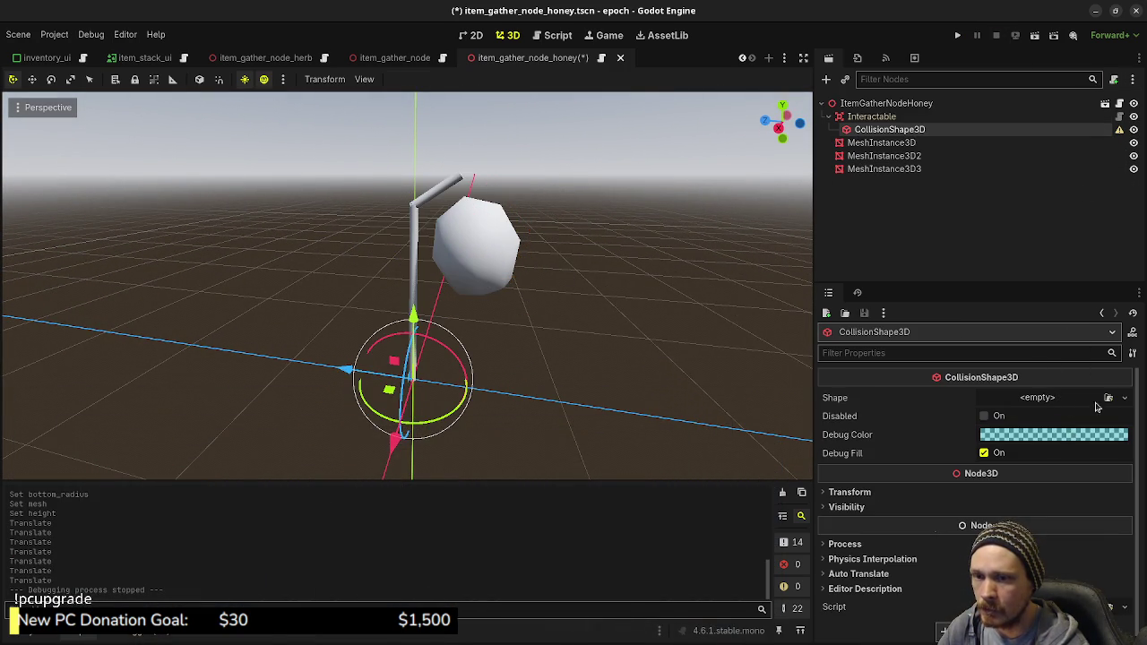
click(1125, 398)
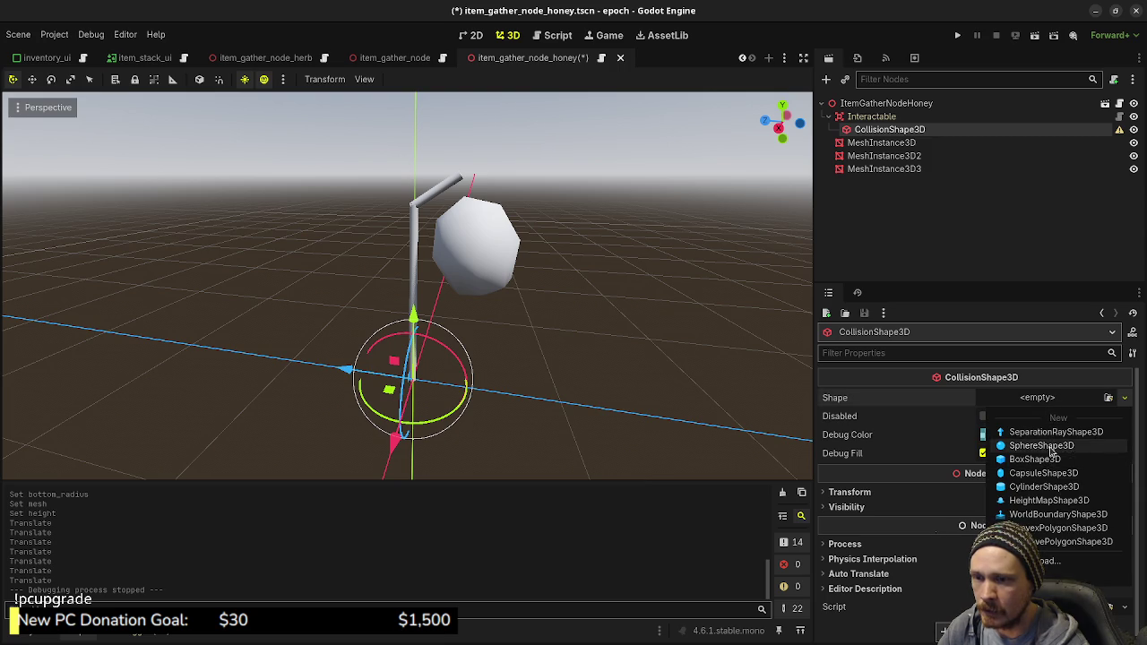
click(1041, 445)
click(1054, 400)
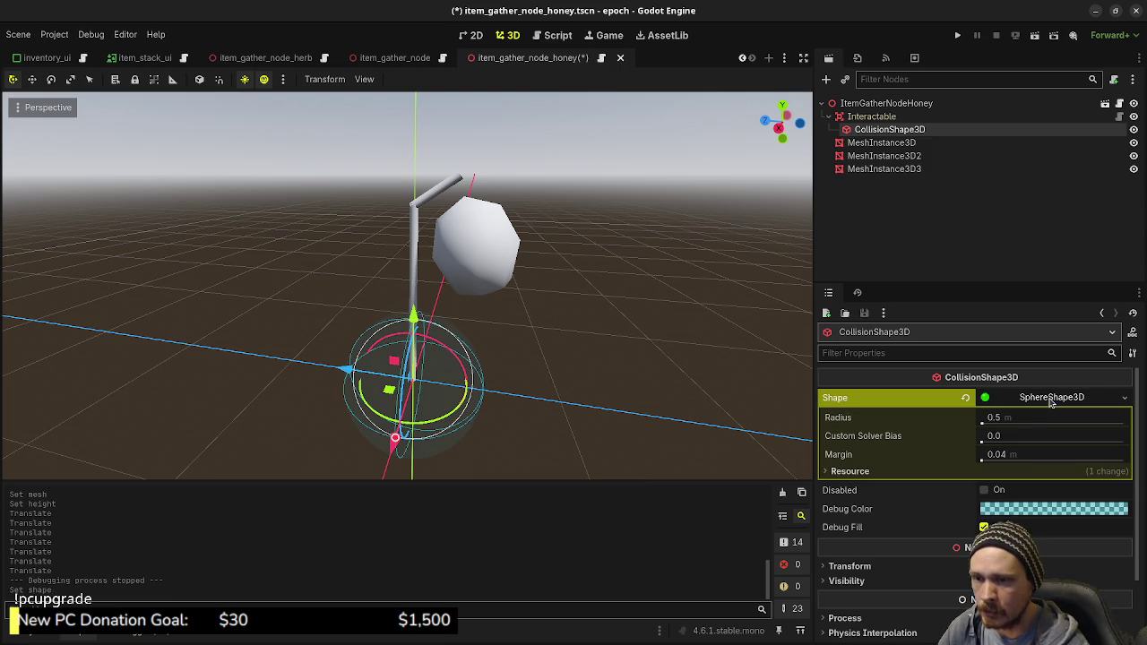
click(1005, 419)
text(0.25)
key(Return)
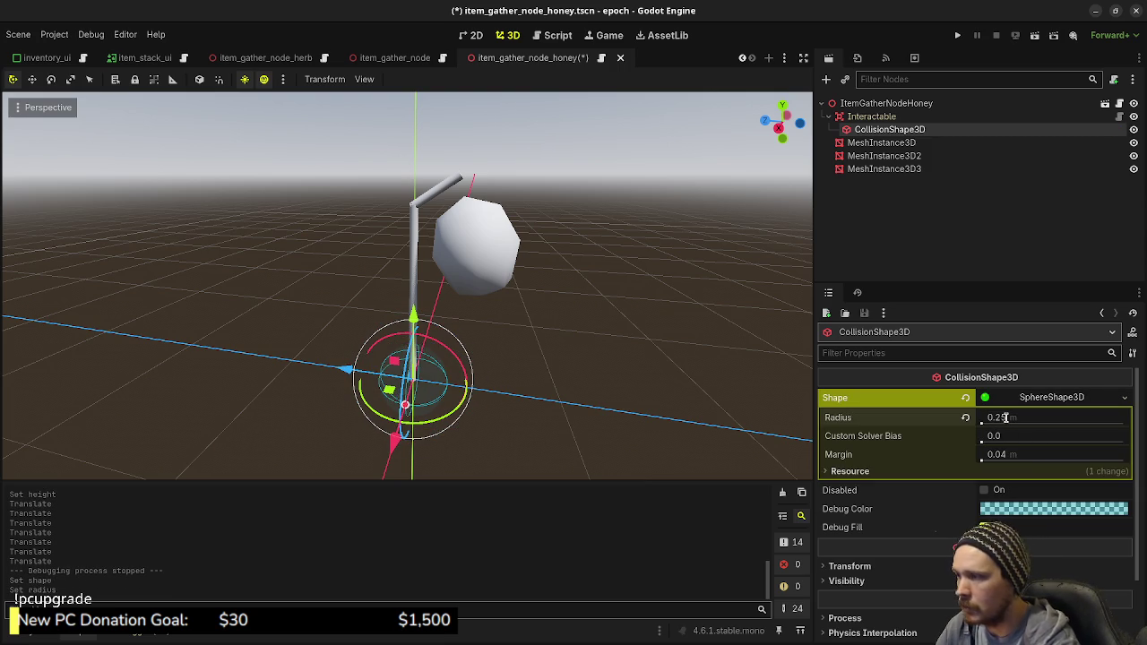
Step: Raise the Interactable up to the honey sphere in Right view; parenting it under MeshInstance3D is refused
key(KP_3)
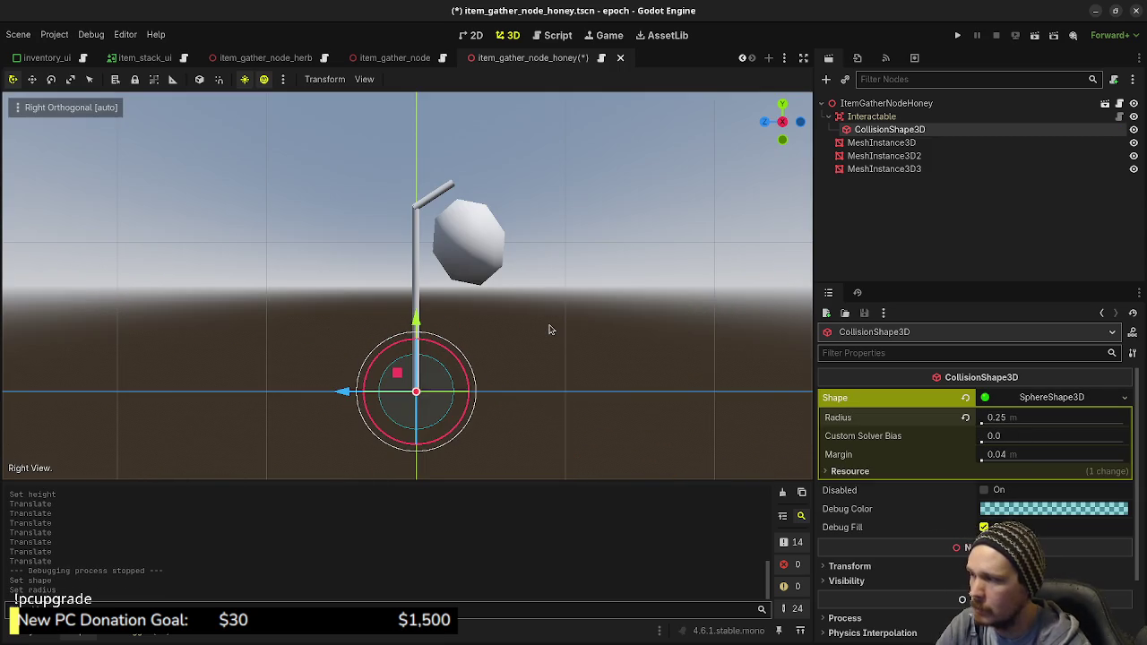
click(871, 117)
drag(398, 375, 455, 224)
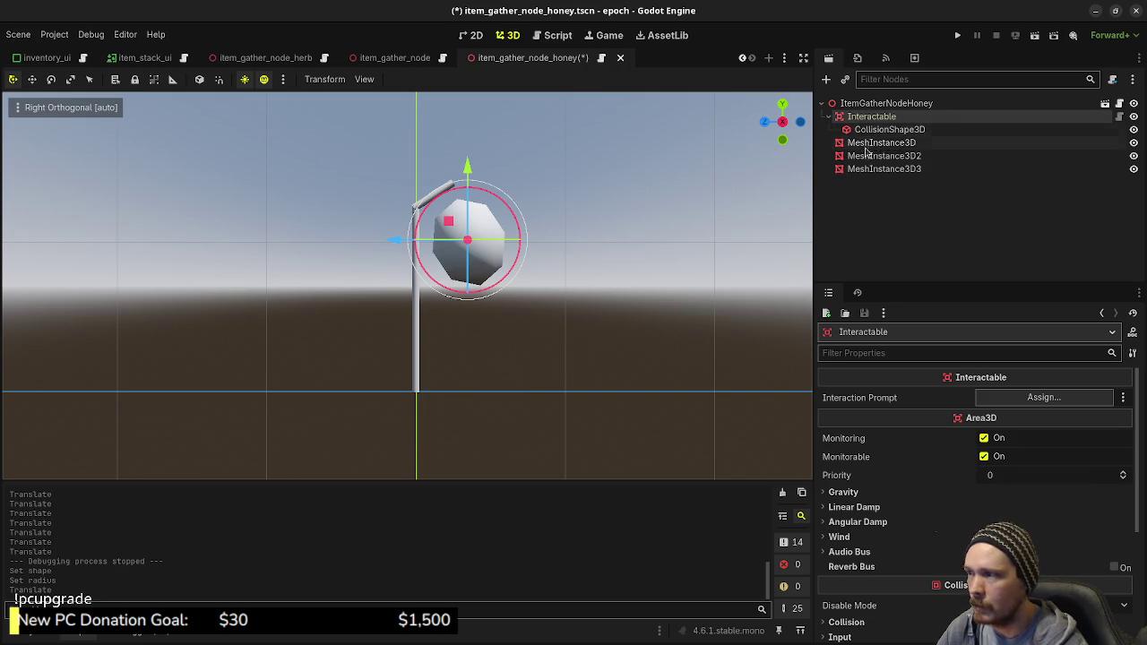
click(875, 143)
click(856, 118)
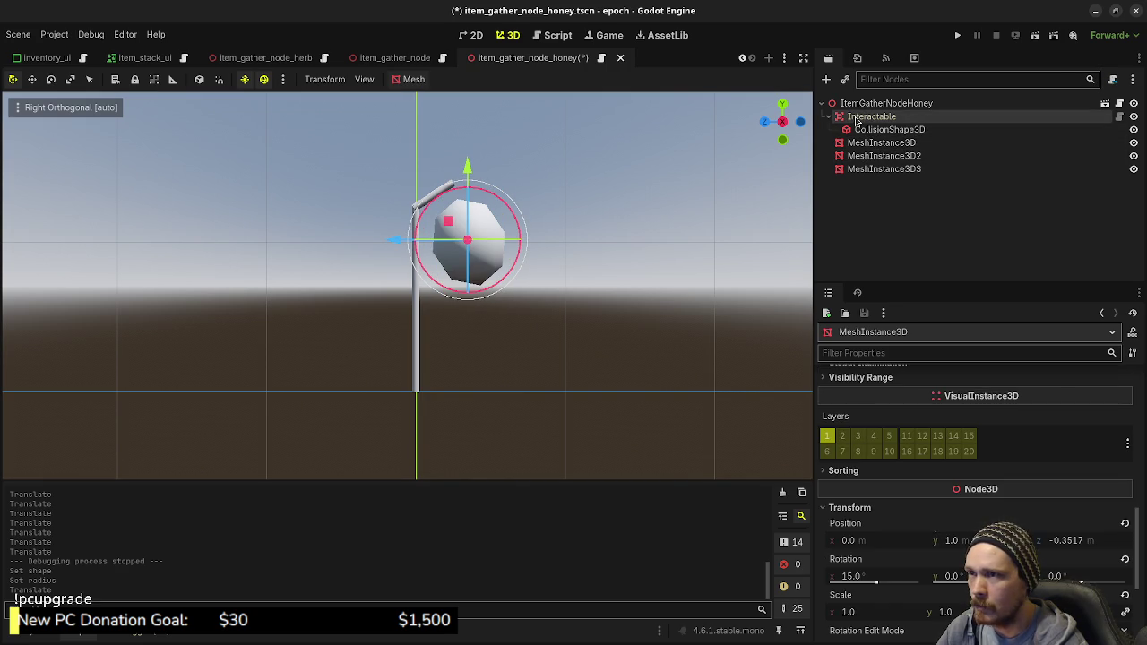
drag(856, 118, 869, 147)
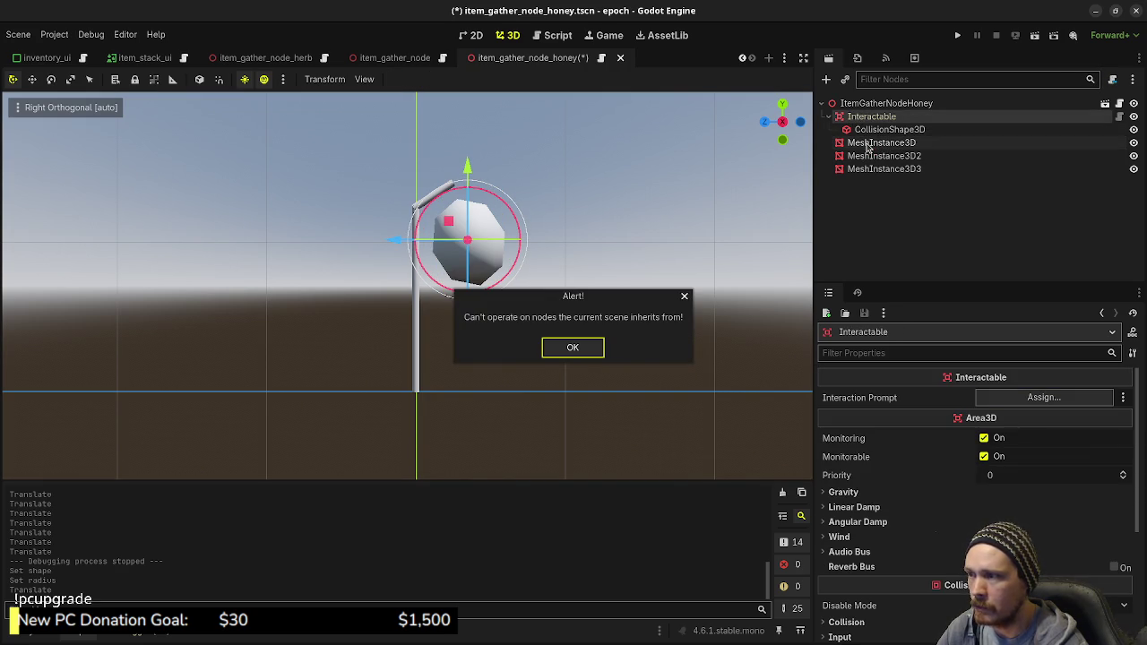
key(Return)
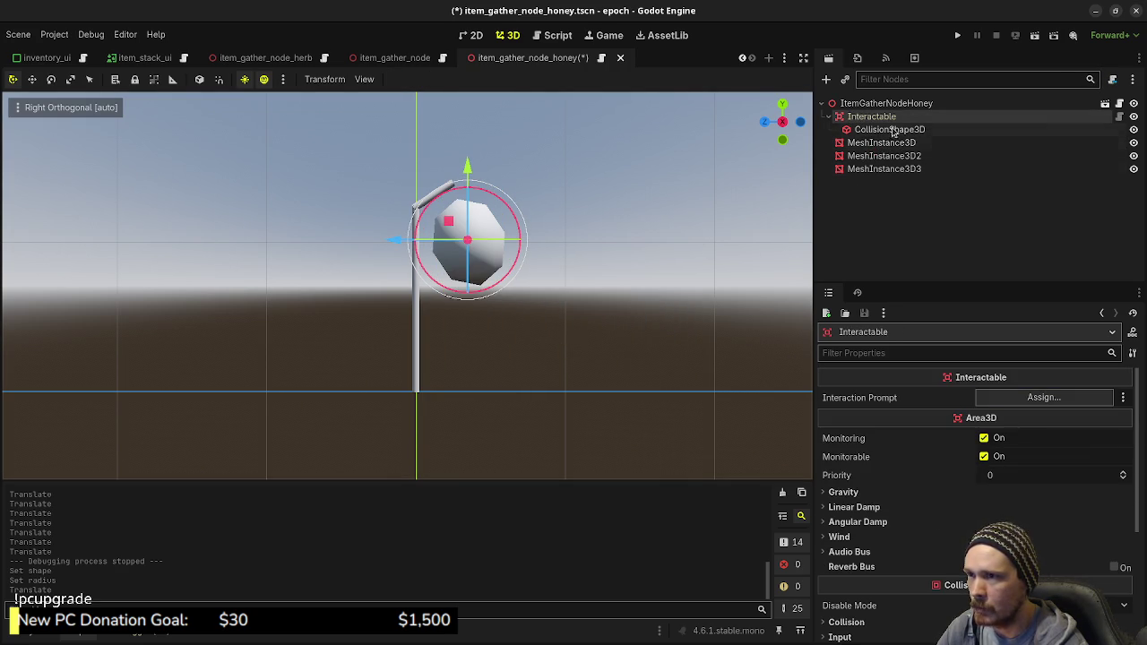
Step: Copy MeshInstance3D's Position and paste it onto the Interactable's transform Position
click(868, 143)
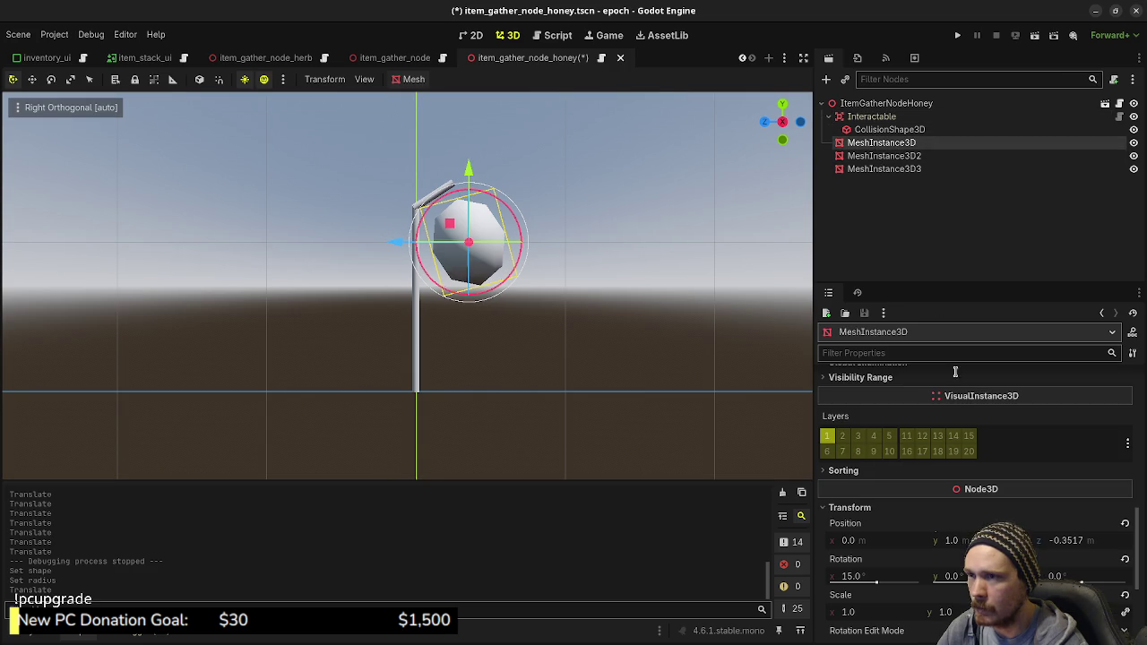
right_click(883, 527)
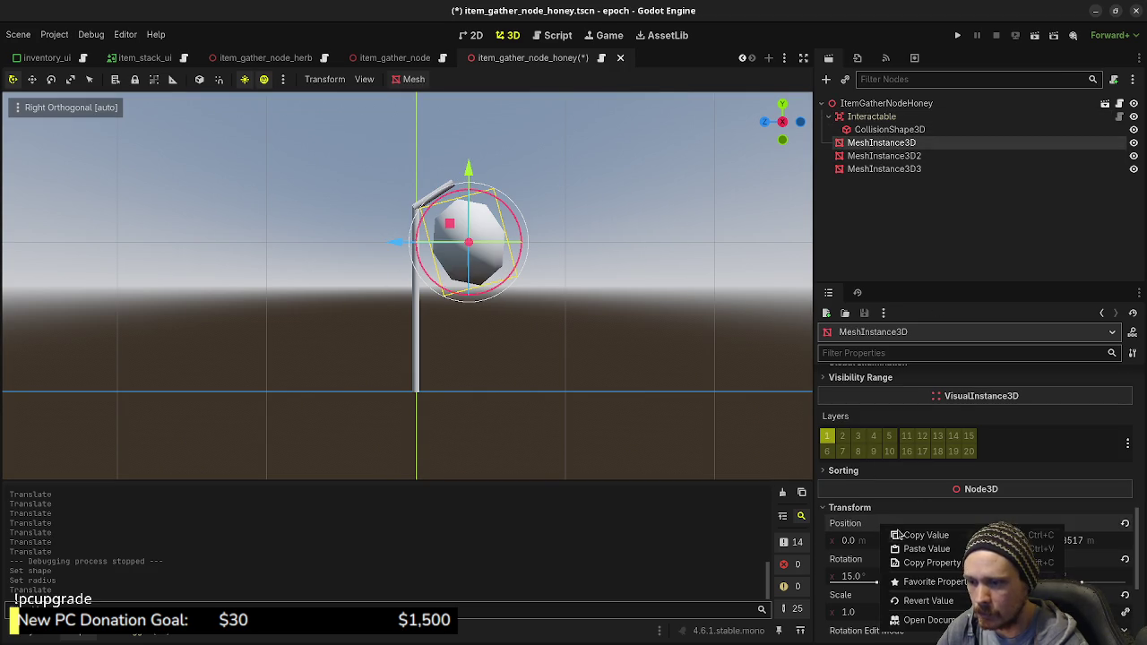
click(901, 537)
click(868, 117)
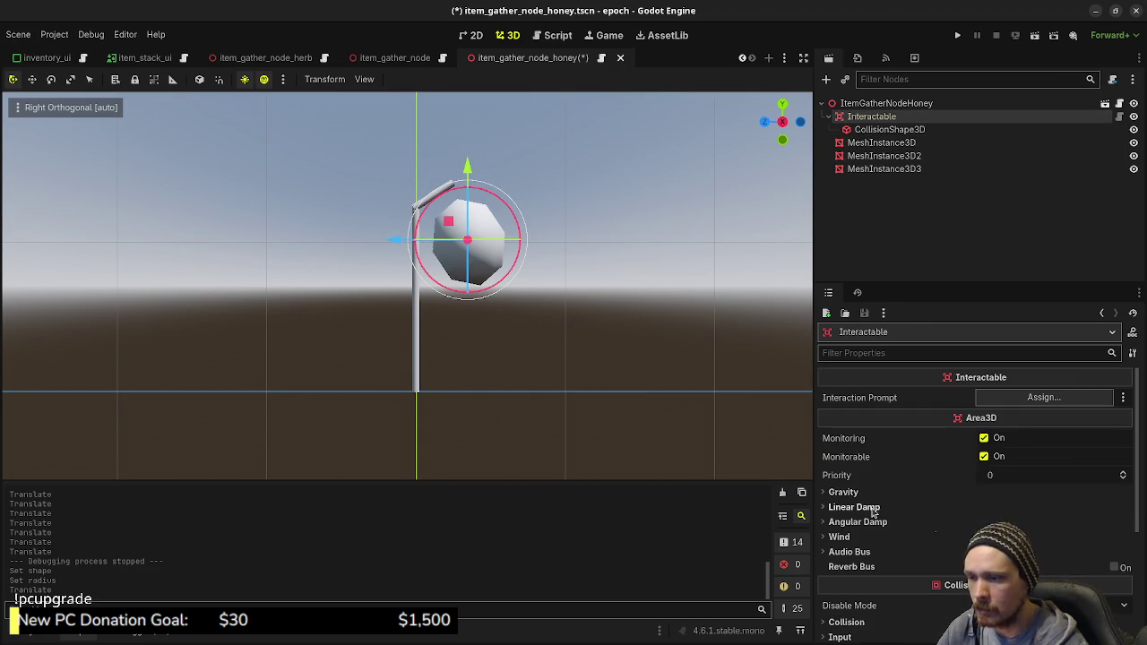
scroll(875, 557, down, 2)
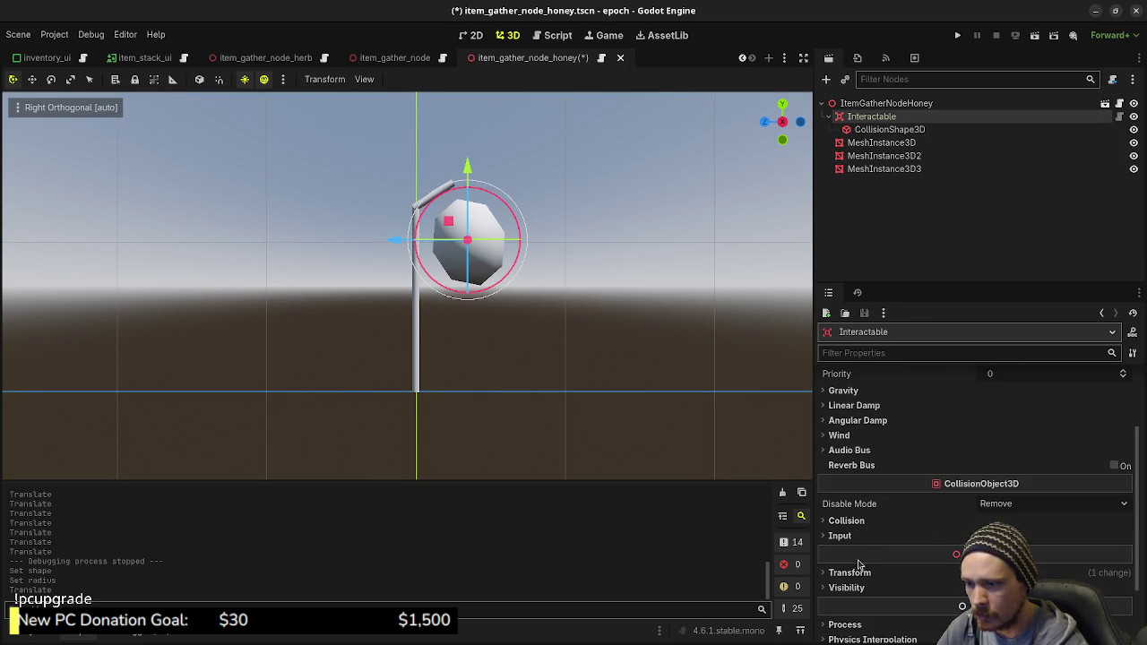
click(859, 573)
right_click(868, 589)
click(878, 476)
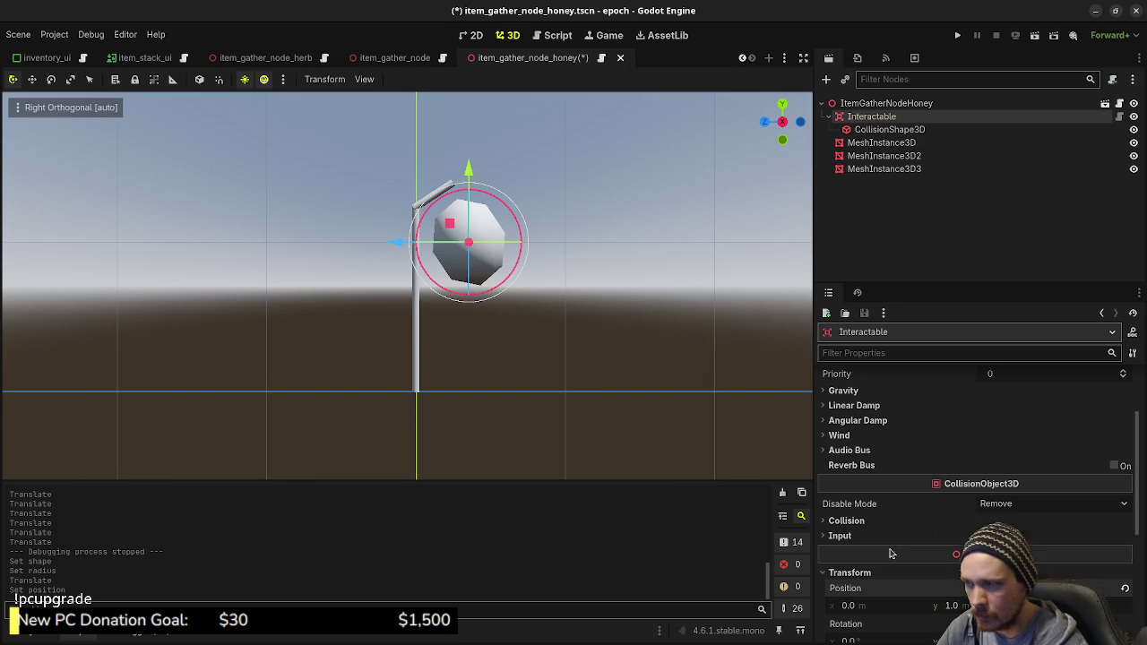
Step: Check the collision shape and honey ball from orbited perspective views
click(883, 129)
mouse_move(502, 296)
mouse_down()
mouse_move(568, 288)
mouse_move(476, 297)
mouse_up()
scroll(589, 277, up, 4)
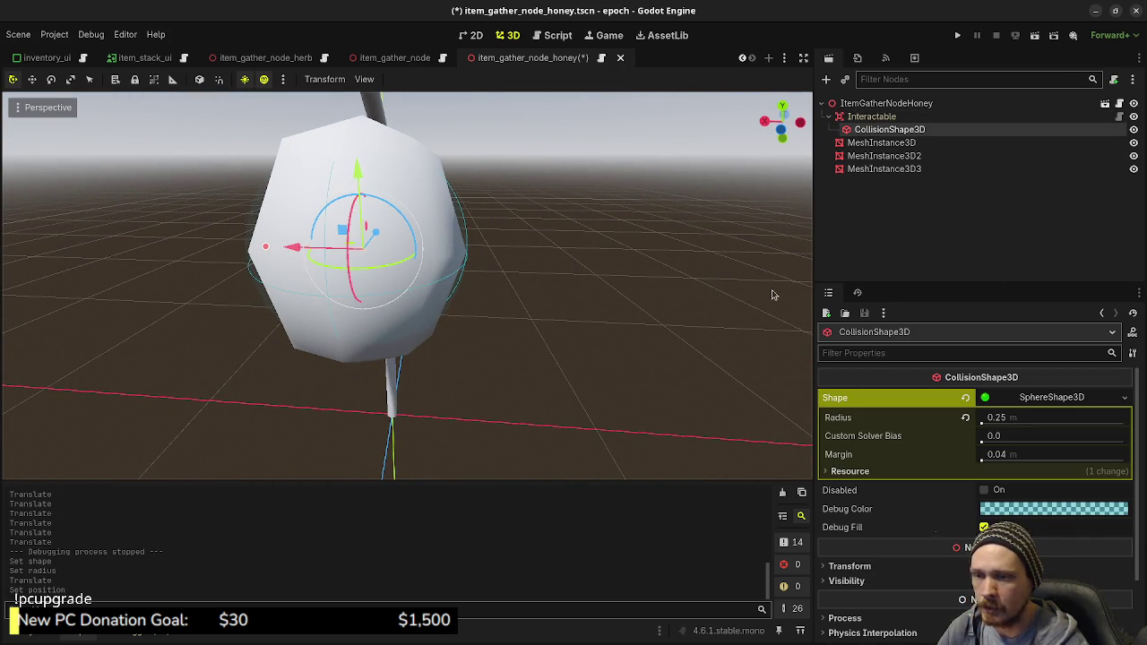
click(881, 144)
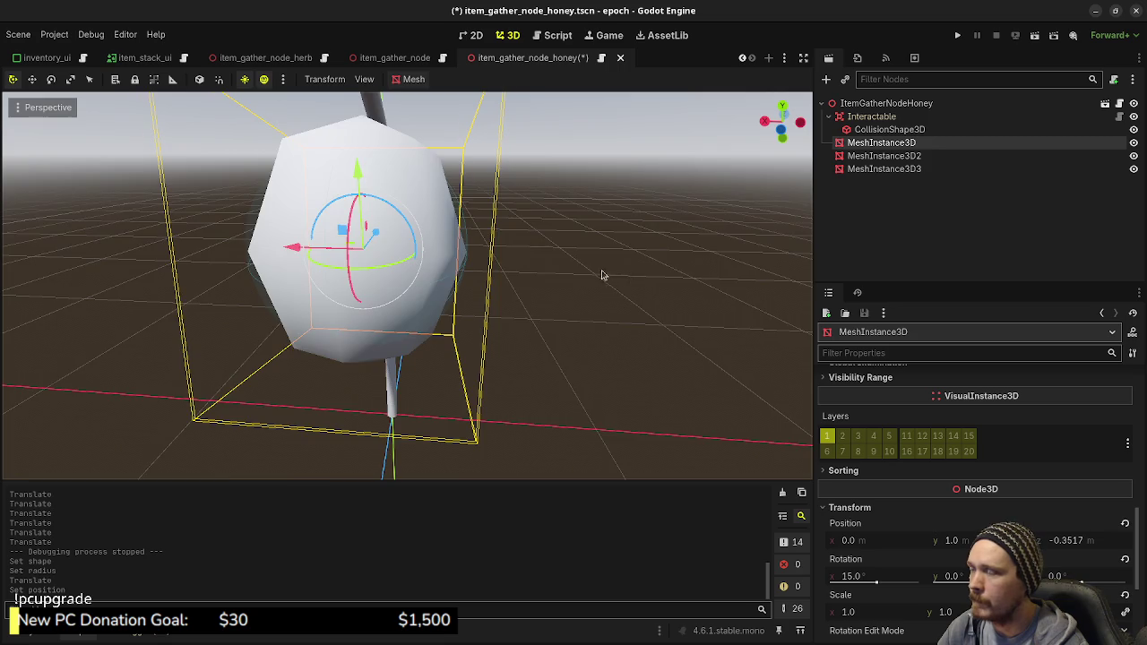
mouse_move(604, 276)
mouse_down()
mouse_move(491, 272)
mouse_move(566, 239)
mouse_move(687, 251)
mouse_move(703, 218)
mouse_up()
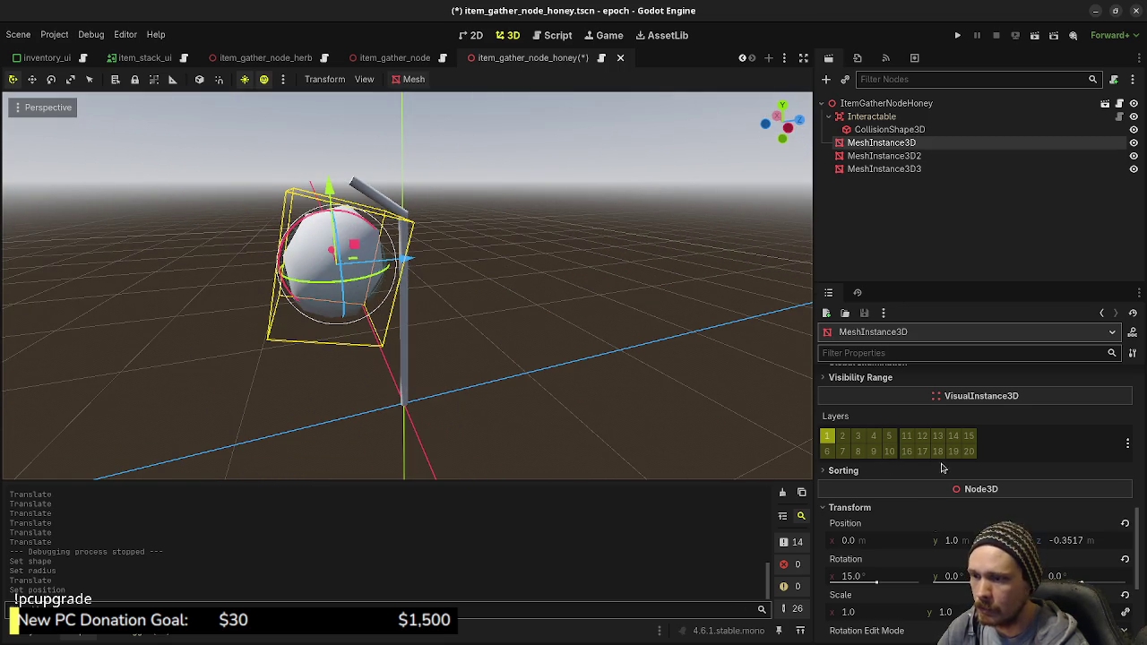
scroll(954, 473, up, 3)
Step: Give the honey sphere a new StandardMaterial3D material override and open its albedo colour
scroll(957, 475, up, 1)
click(871, 517)
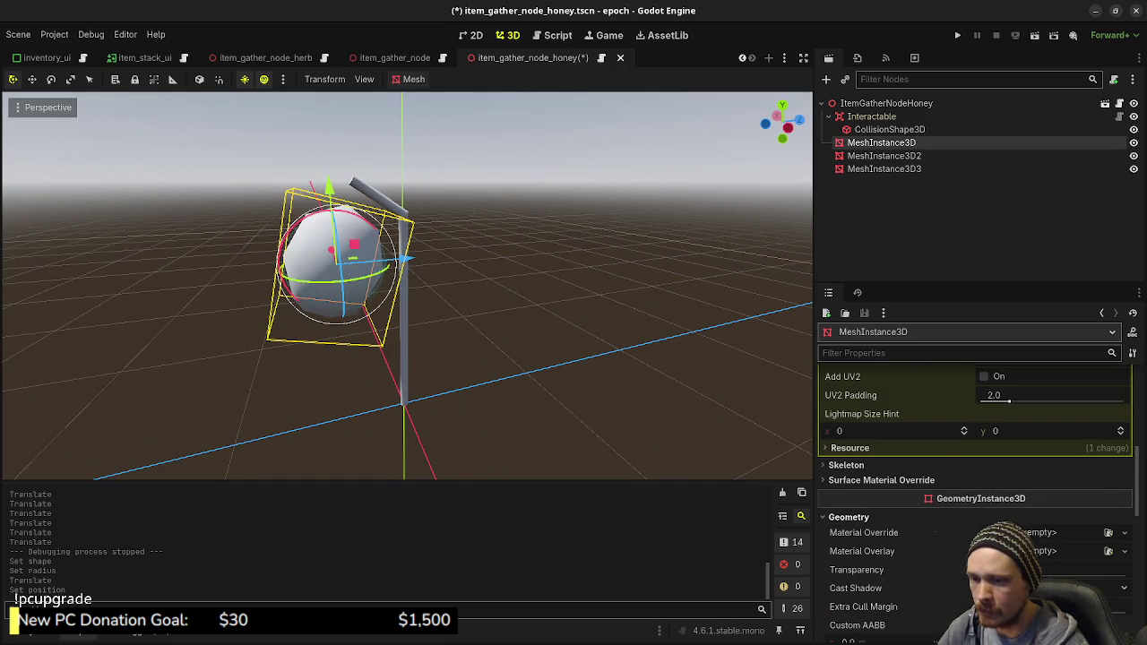
click(1040, 532)
click(1043, 566)
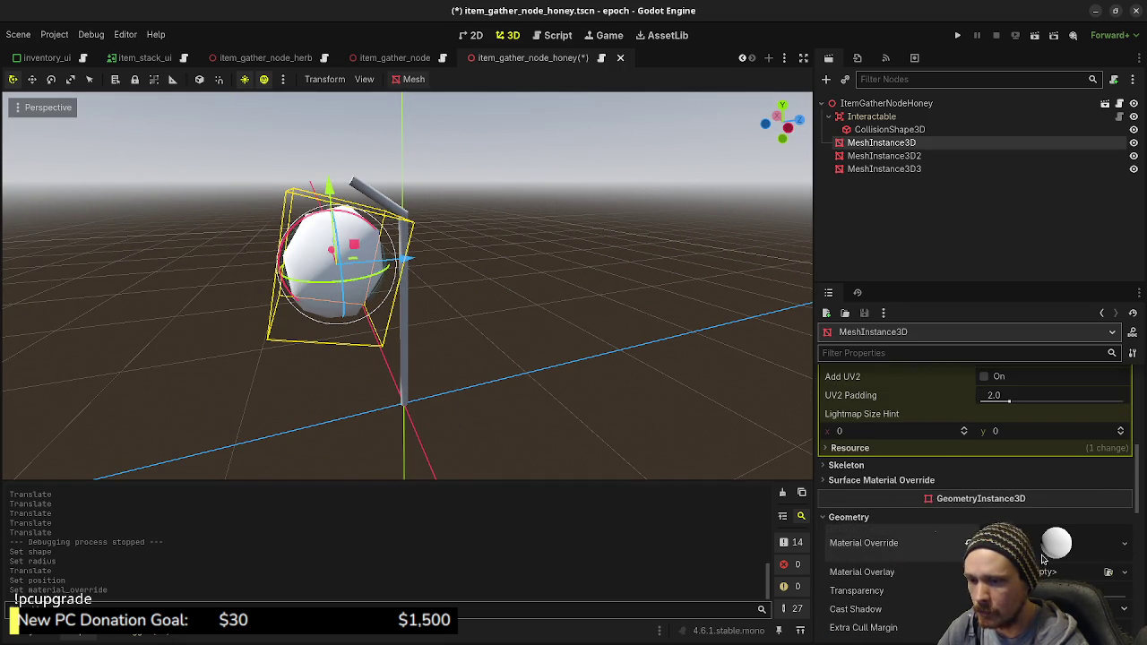
click(968, 542)
scroll(896, 495, down, 2)
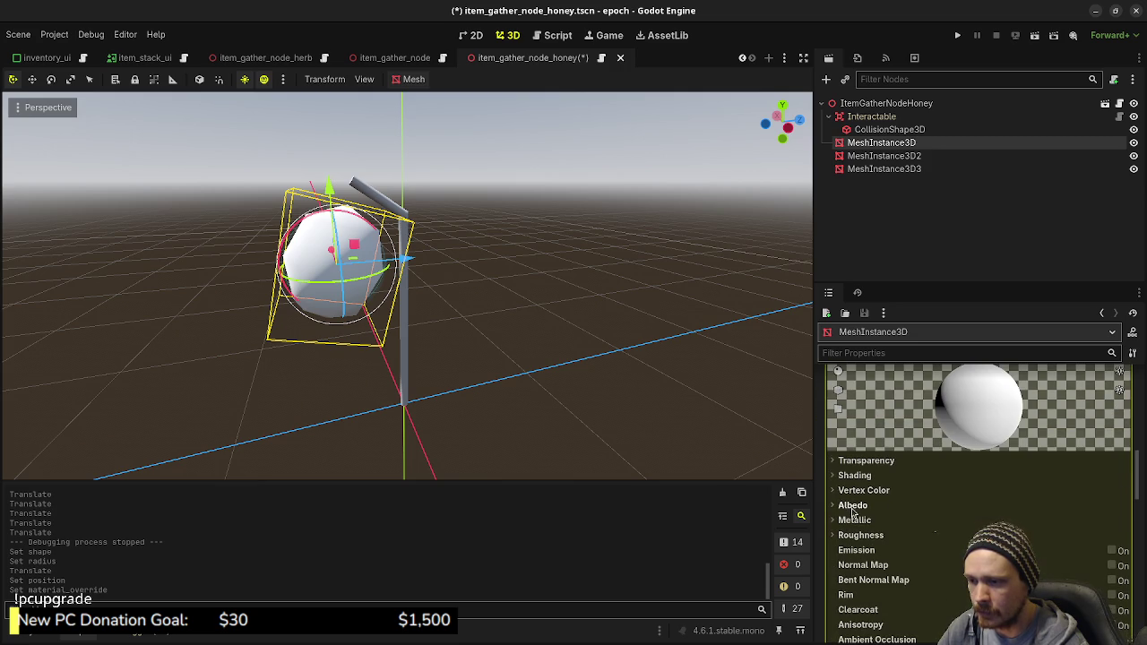
click(852, 507)
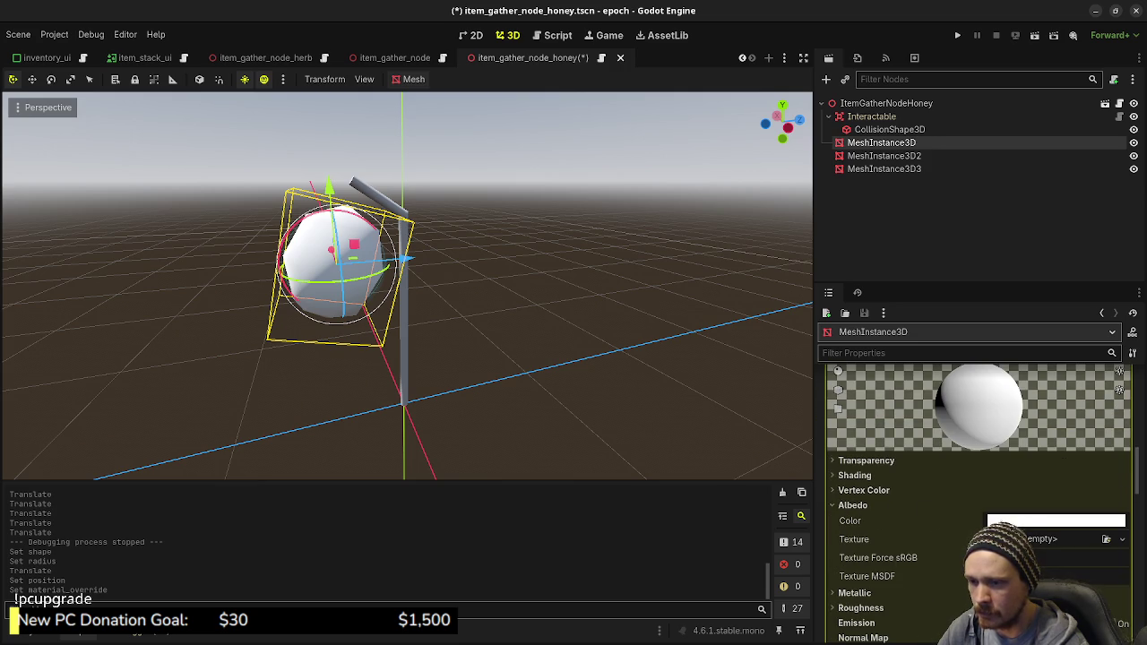
click(1056, 521)
Step: Set the albedo colour to a deep honey yellow (ffc94e)
drag(1062, 401, 1037, 401)
drag(1085, 372, 1073, 377)
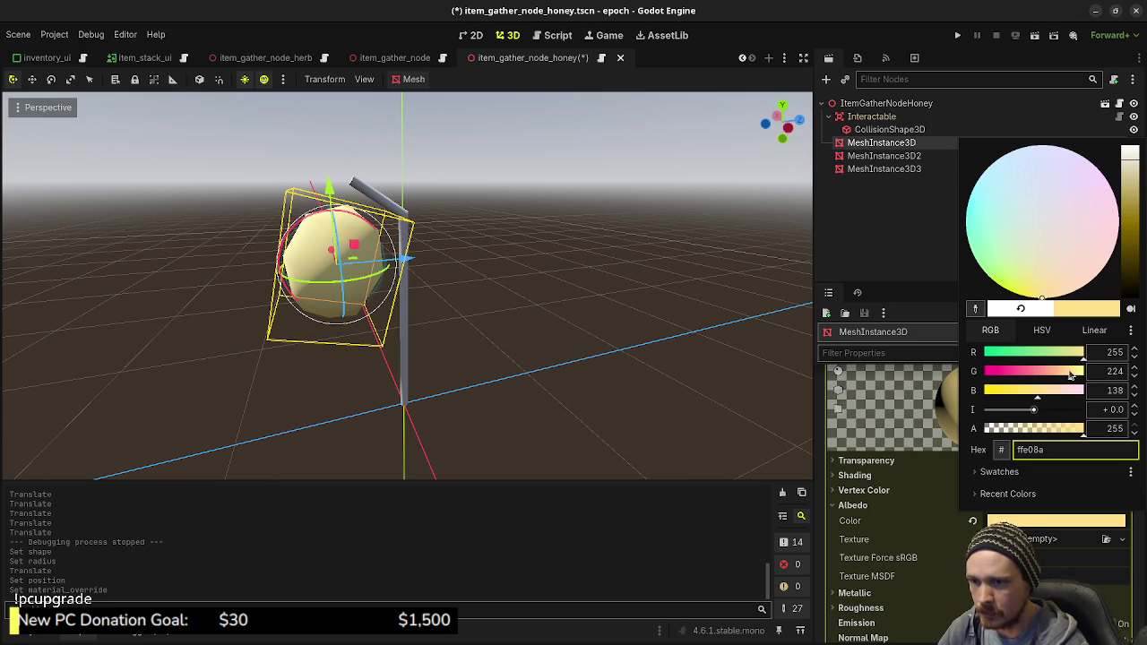
drag(1072, 376, 1070, 376)
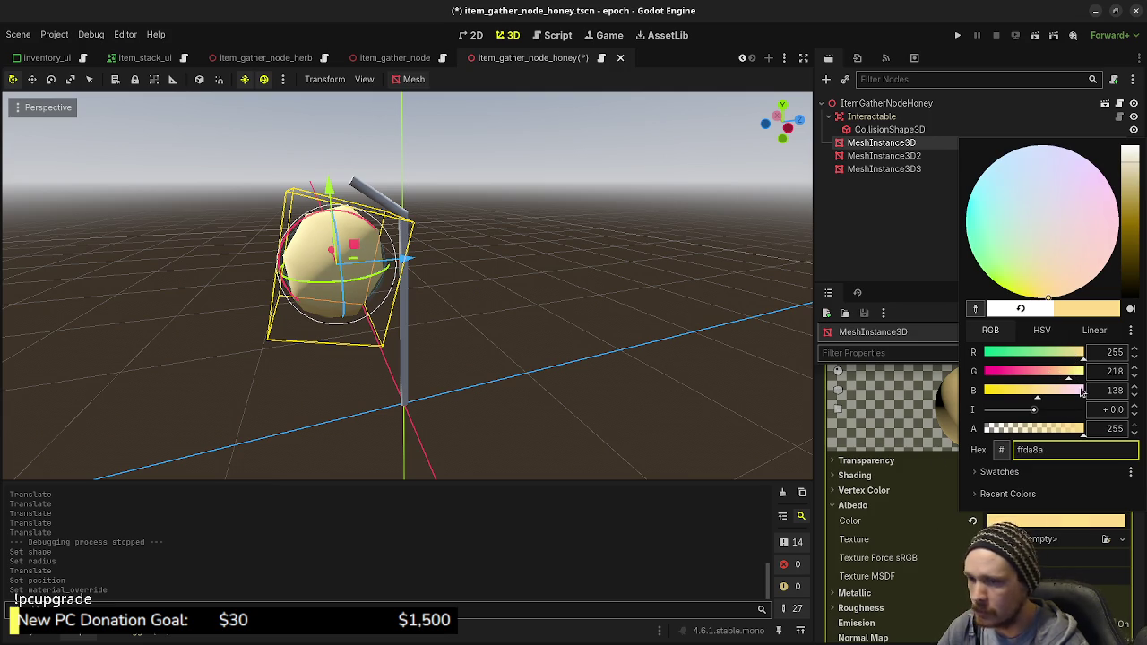
drag(1036, 396, 1067, 377)
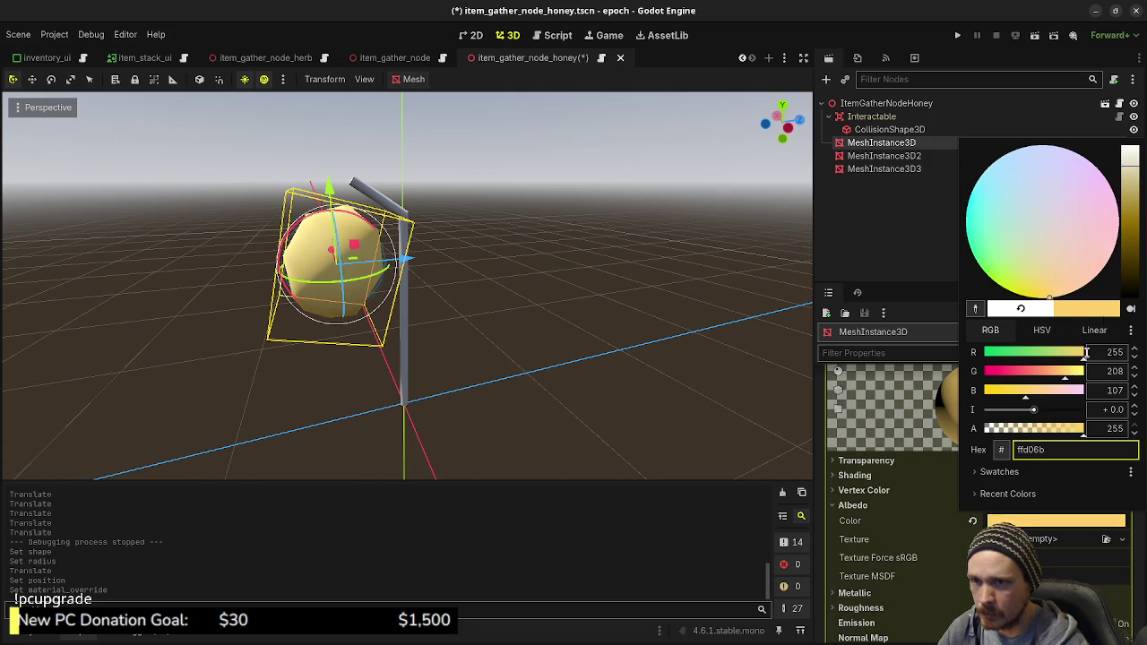
drag(1136, 184, 1144, 176)
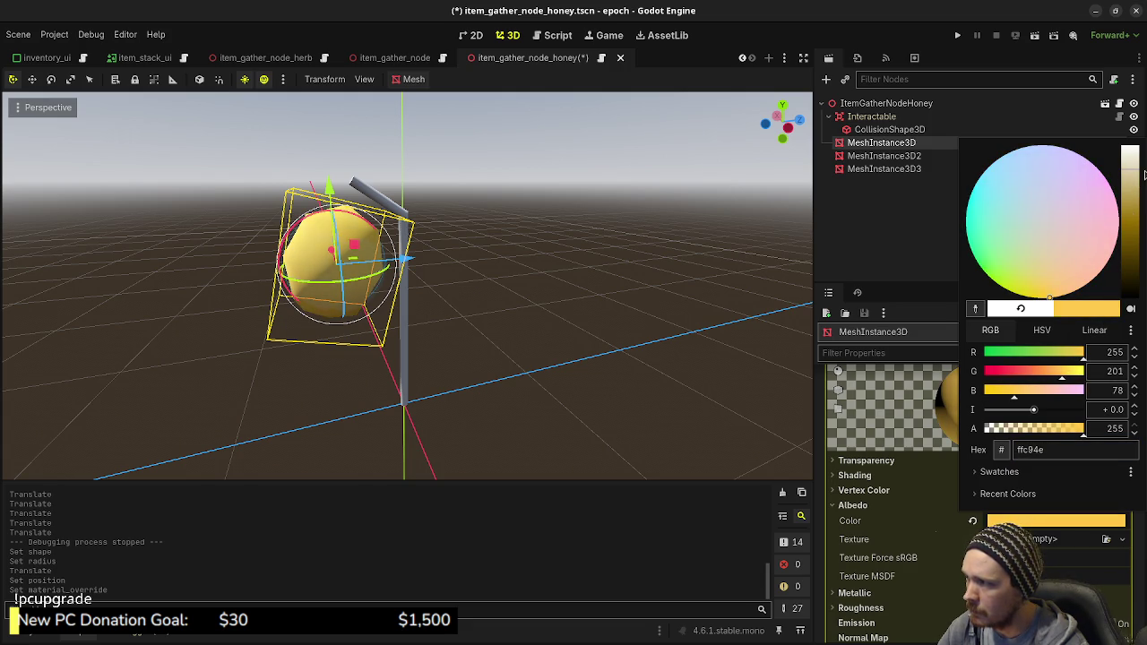
click(657, 523)
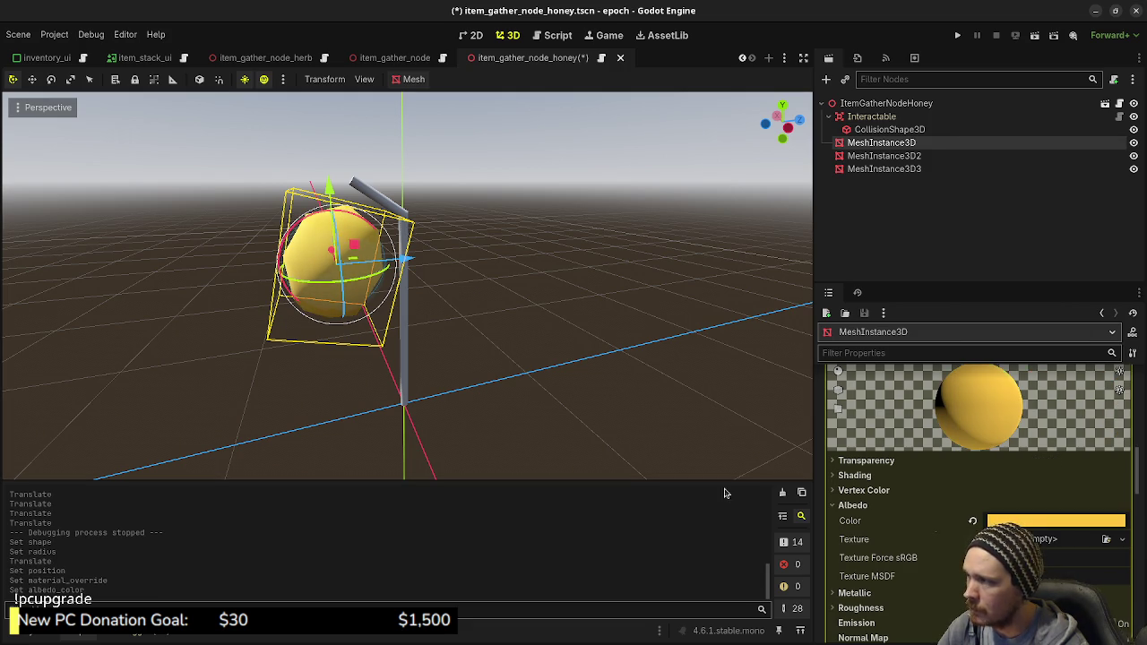
click(887, 156)
Step: Give the stick MeshInstance3D2 a new StandardMaterial3D material override and open its albedo colour
scroll(1005, 470, up, 3)
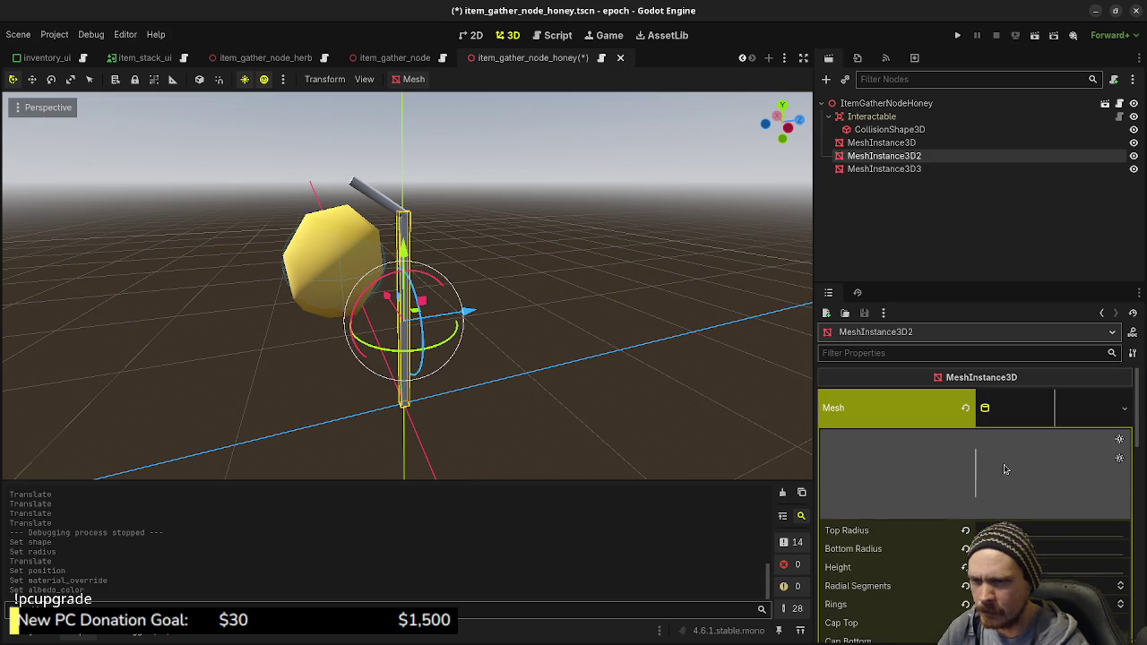
click(1051, 411)
click(892, 488)
click(1031, 513)
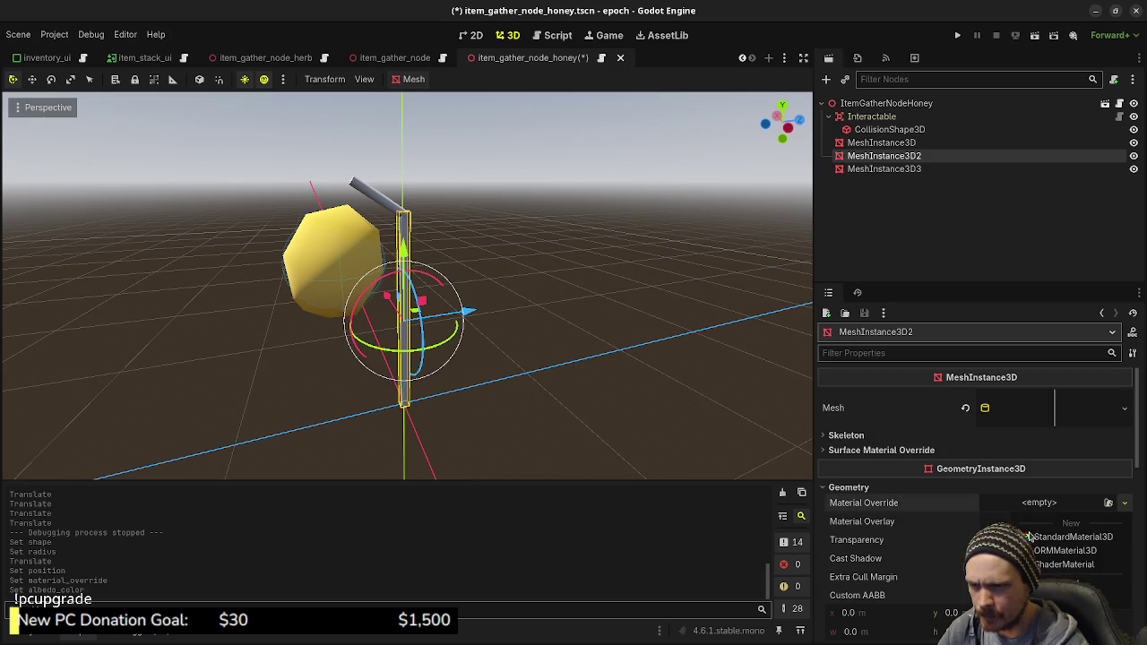
click(1044, 518)
click(1044, 512)
scroll(896, 507, down, 5)
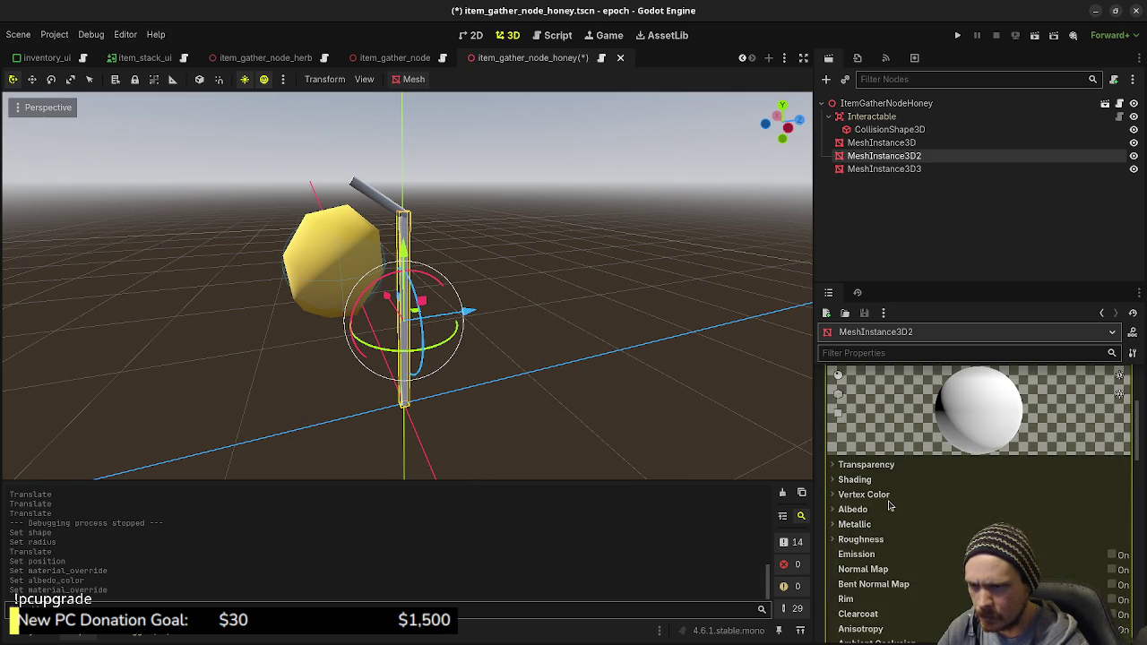
click(852, 509)
click(1056, 525)
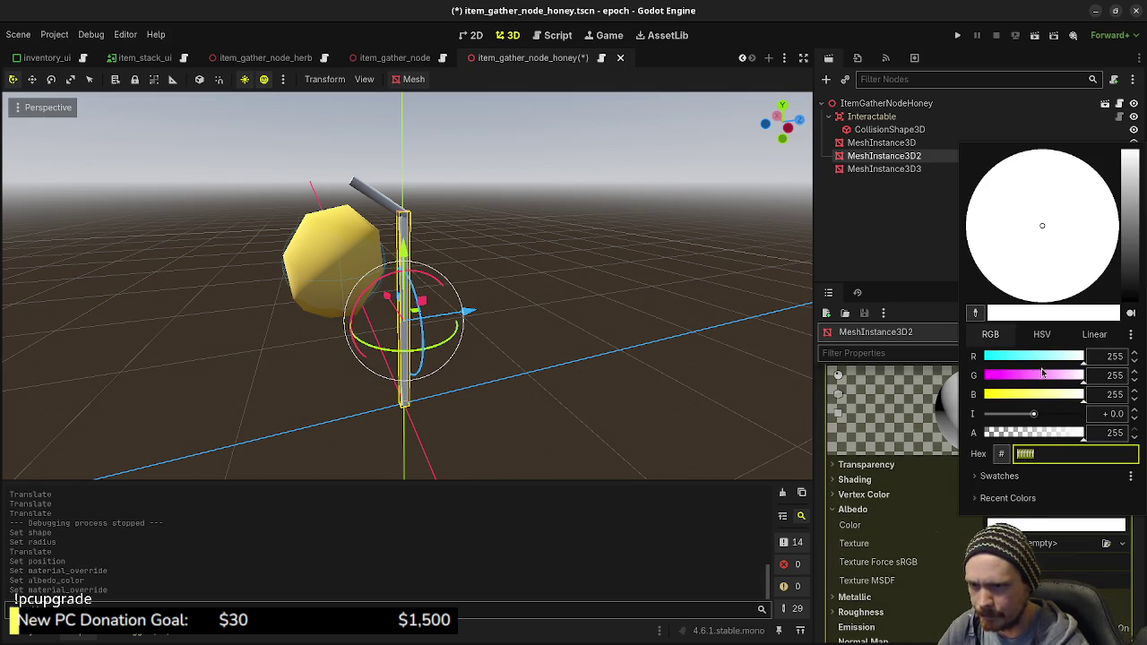
Step: Set the stick's albedo to a pale green (8fff82)
mouse_move(1041, 396)
mouse_down()
mouse_move(1028, 396)
mouse_move(1033, 360)
mouse_up()
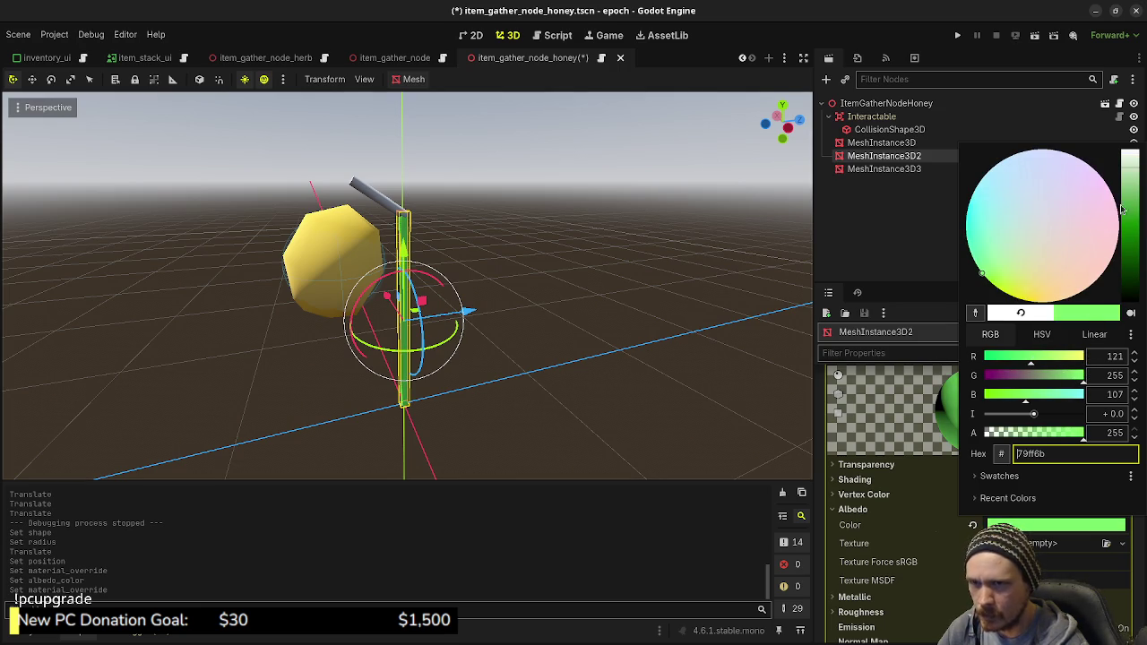
click(1039, 336)
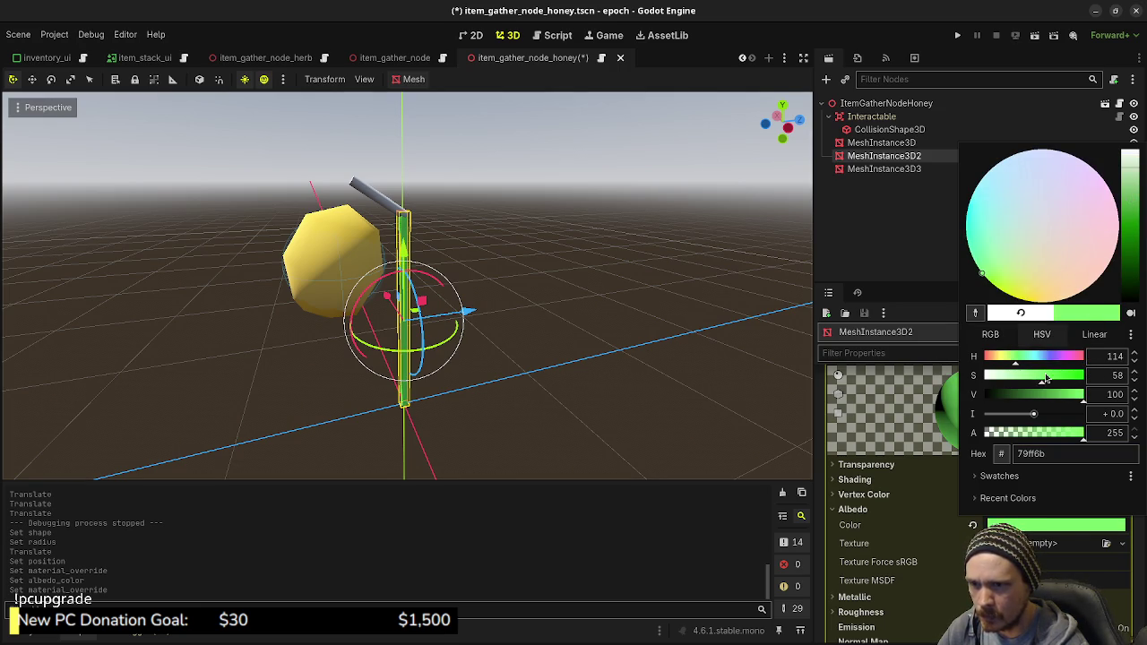
drag(1037, 380, 1035, 383)
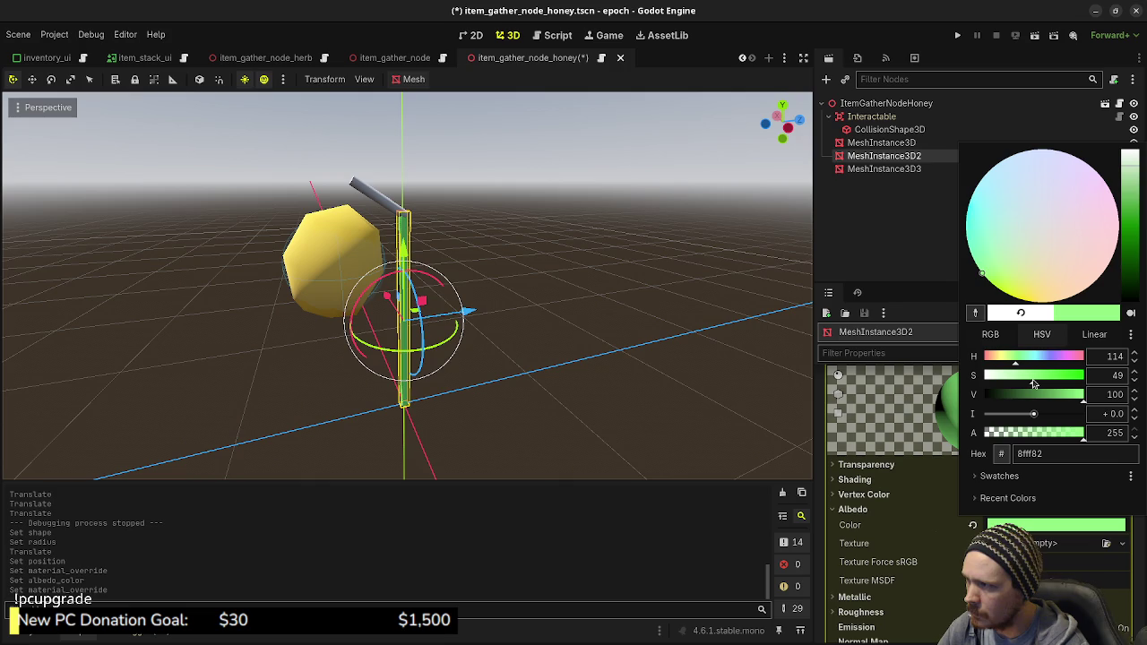
click(633, 358)
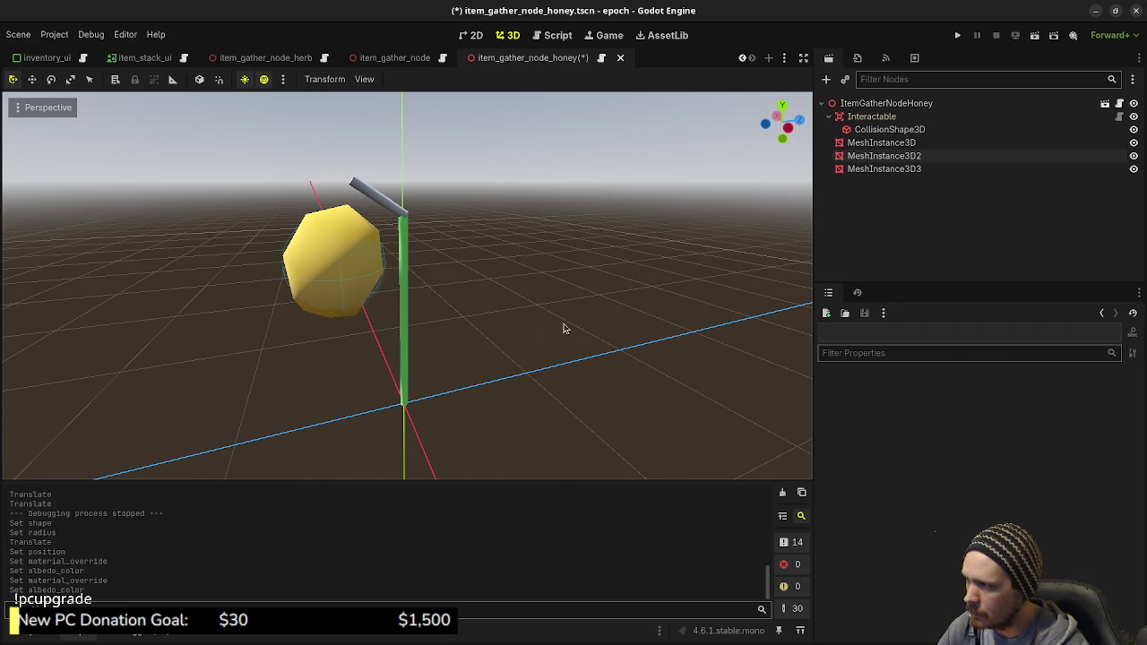
mouse_move(563, 328)
mouse_down()
mouse_move(475, 320)
mouse_move(624, 371)
mouse_move(597, 320)
mouse_move(627, 305)
mouse_up()
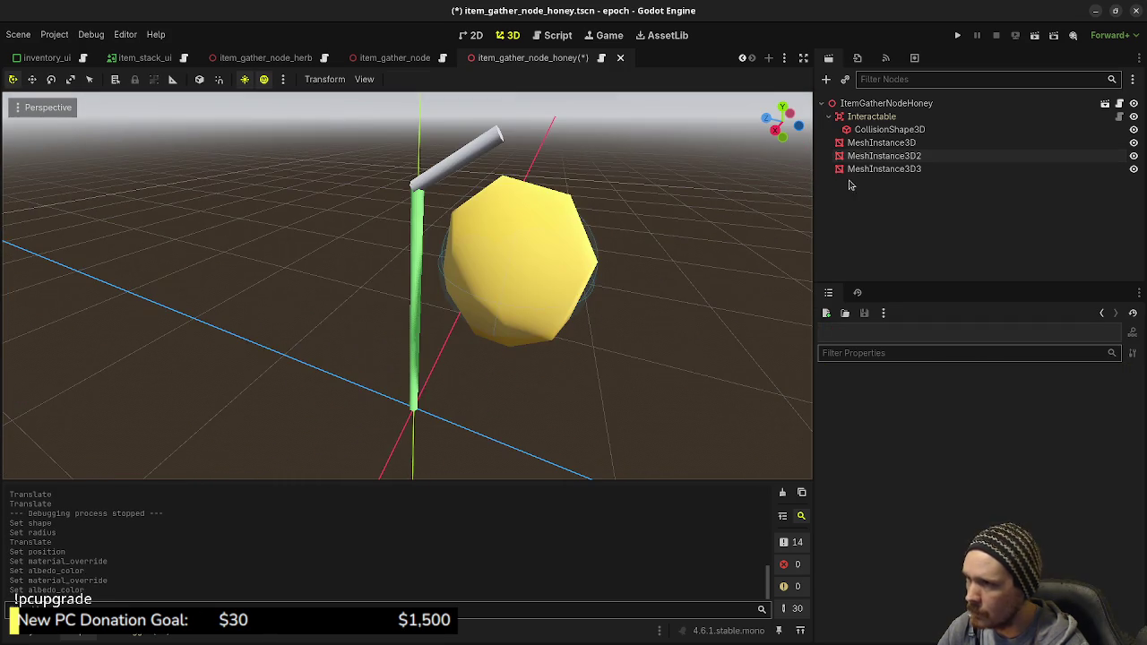
Step: Copy the stick's green material override and paste it onto the top branch MeshInstance3D3
click(883, 156)
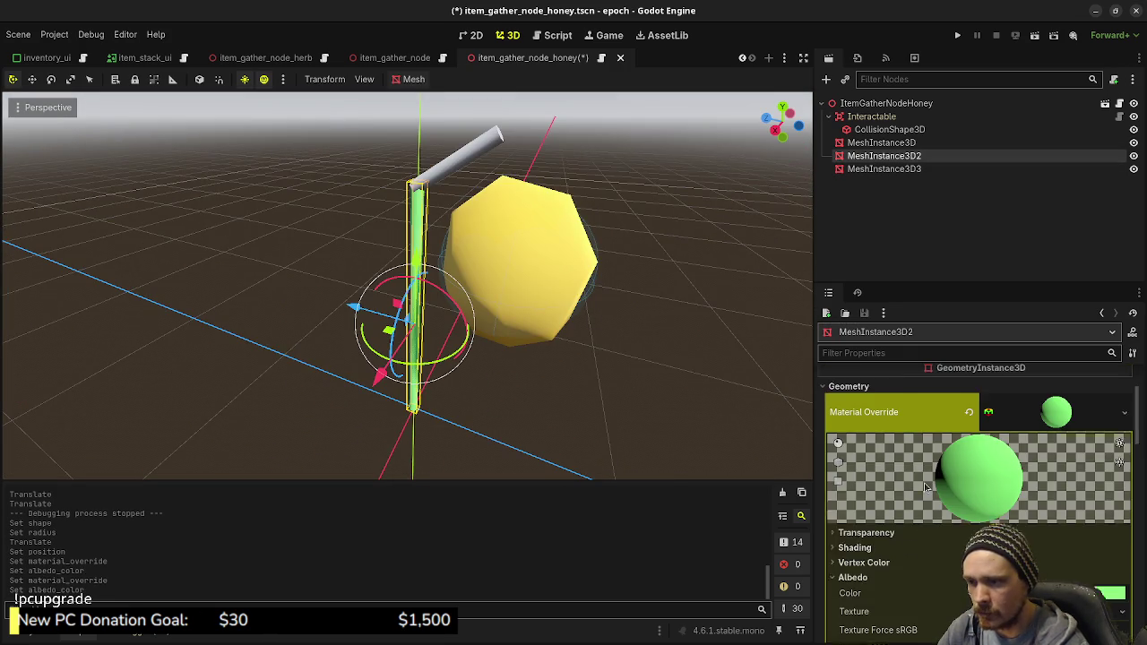
right_click(898, 447)
click(923, 460)
click(886, 169)
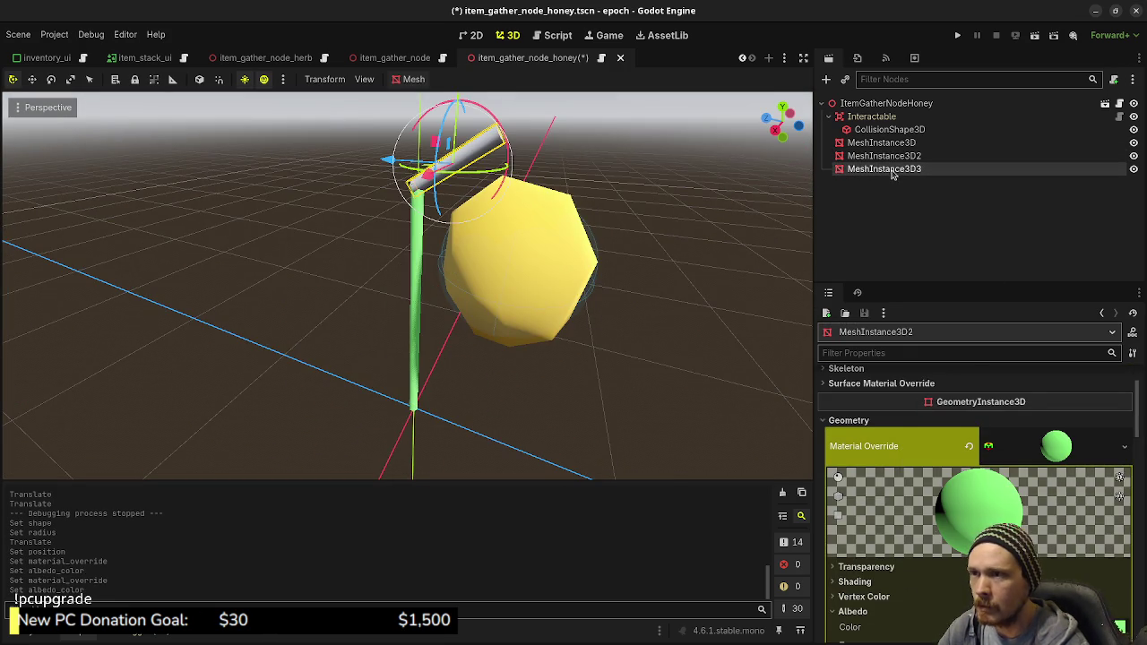
click(1037, 414)
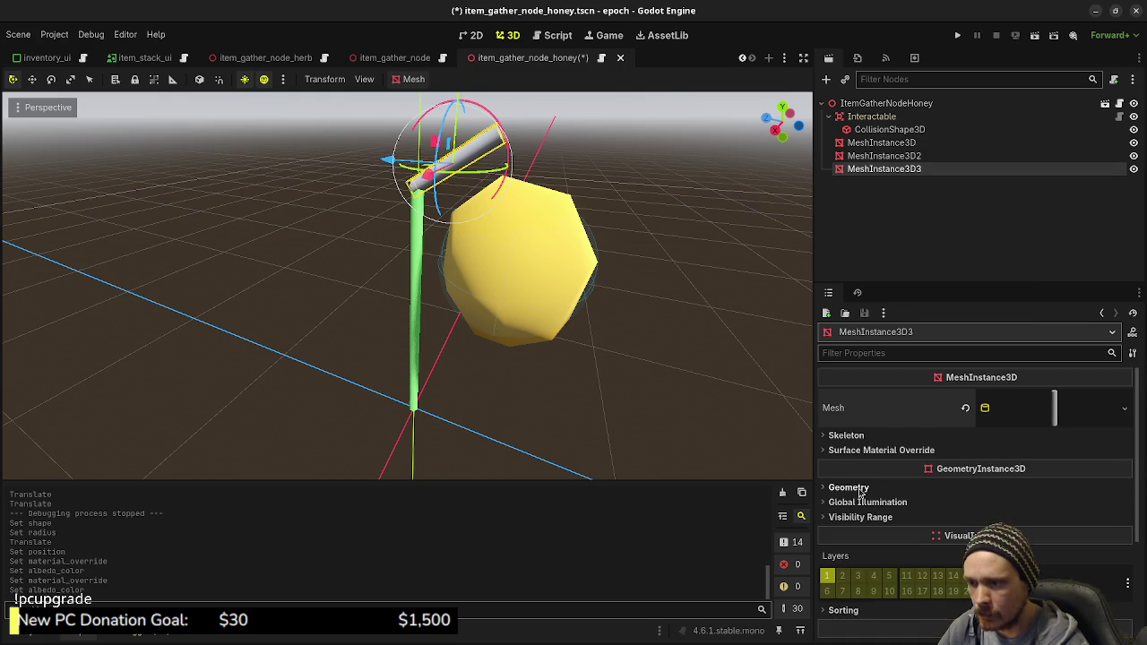
click(892, 490)
right_click(889, 505)
click(972, 526)
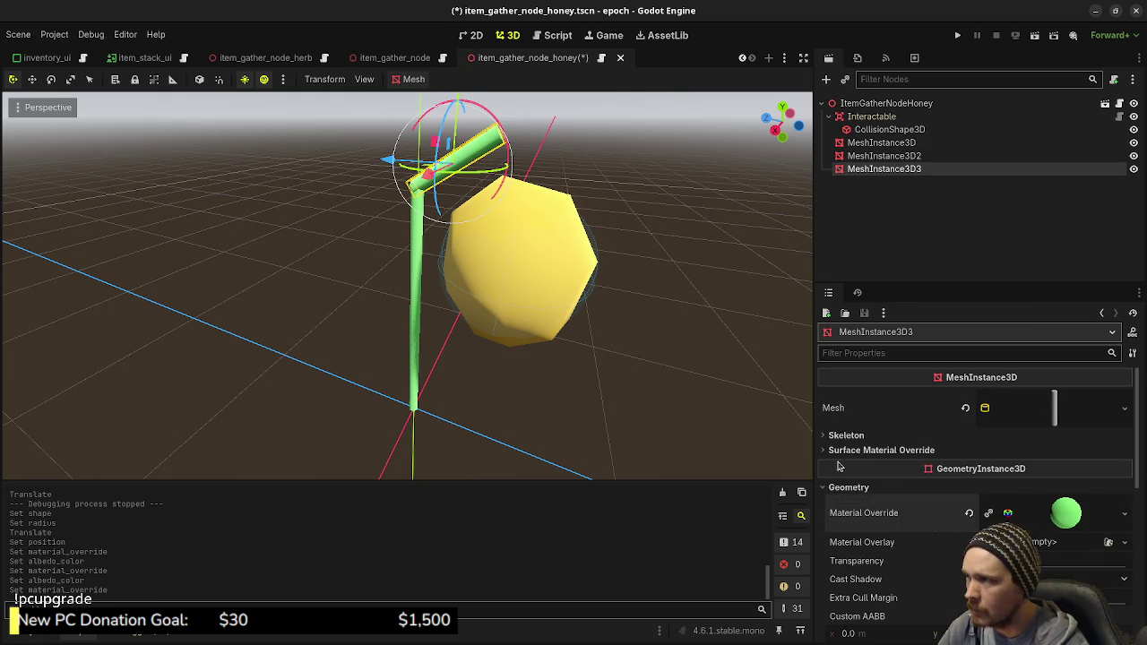
scroll(651, 382, up, 2)
scroll(652, 382, down, 2)
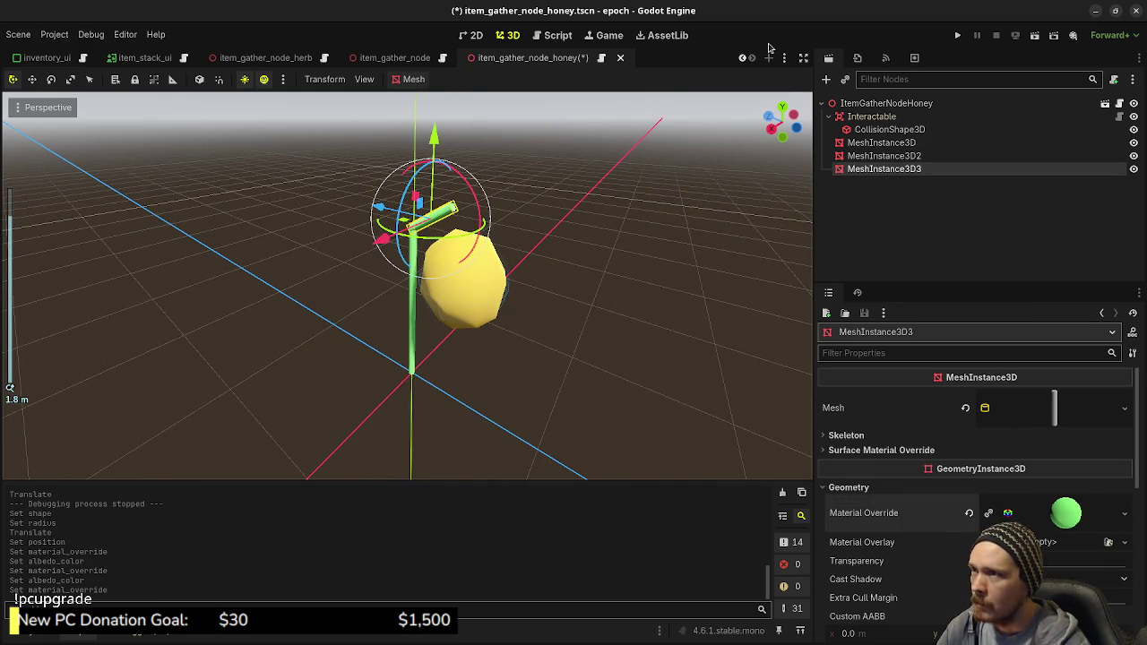
Step: Save the honey gather node scene, select its Interactable, and switch to test_zone_lot_main
key(ctrl+s)
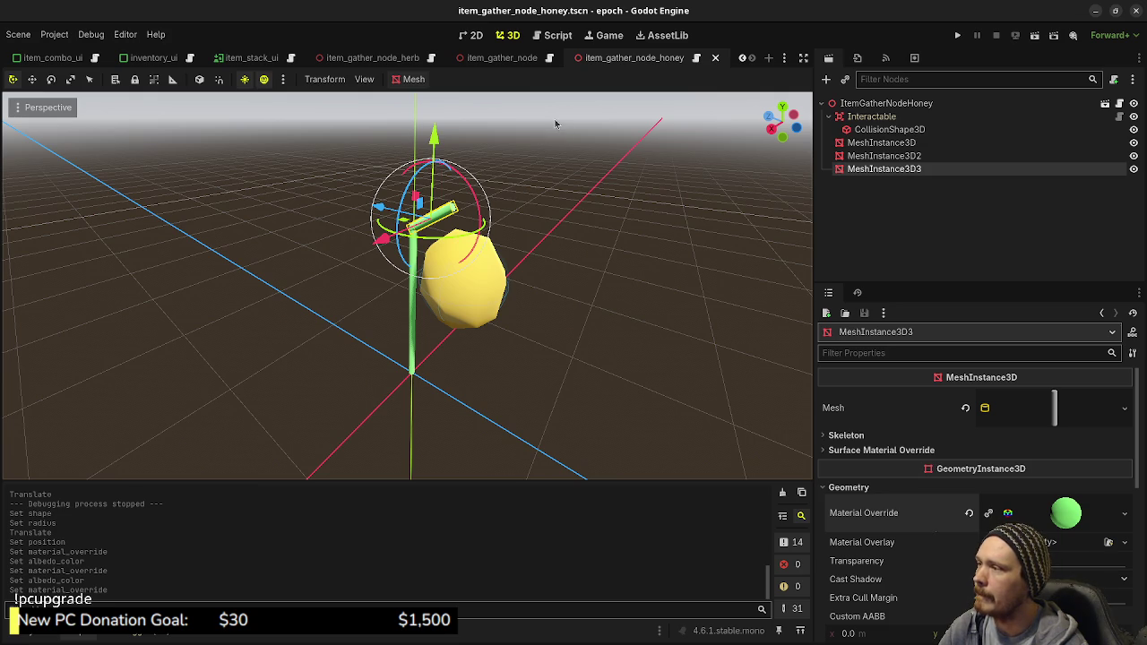
click(1063, 104)
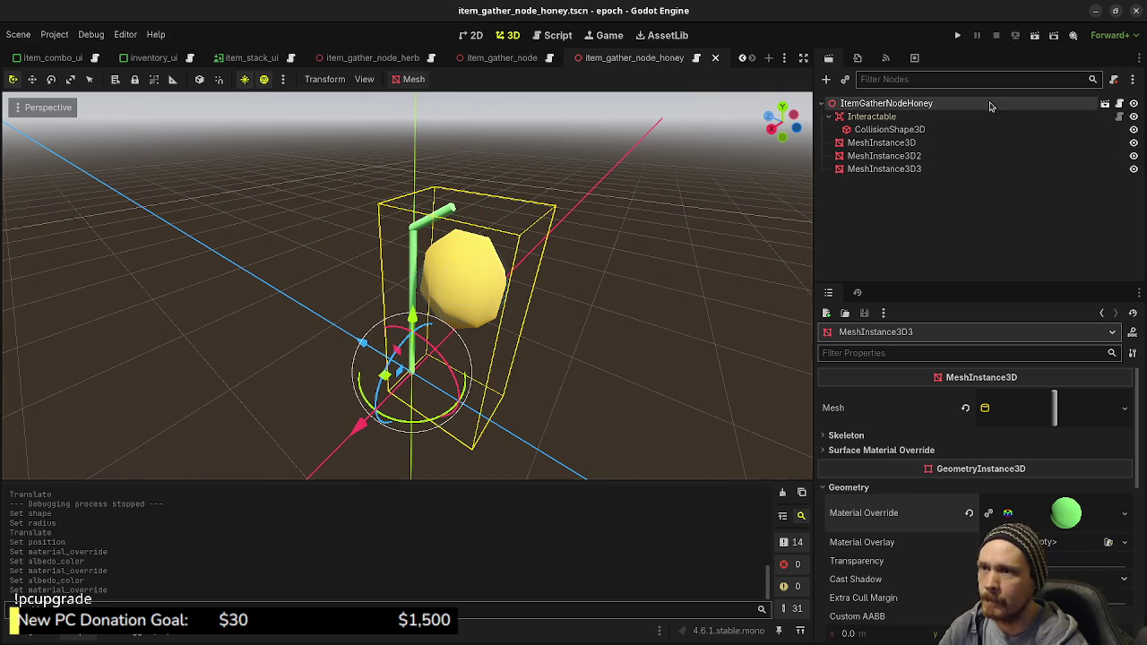
click(874, 117)
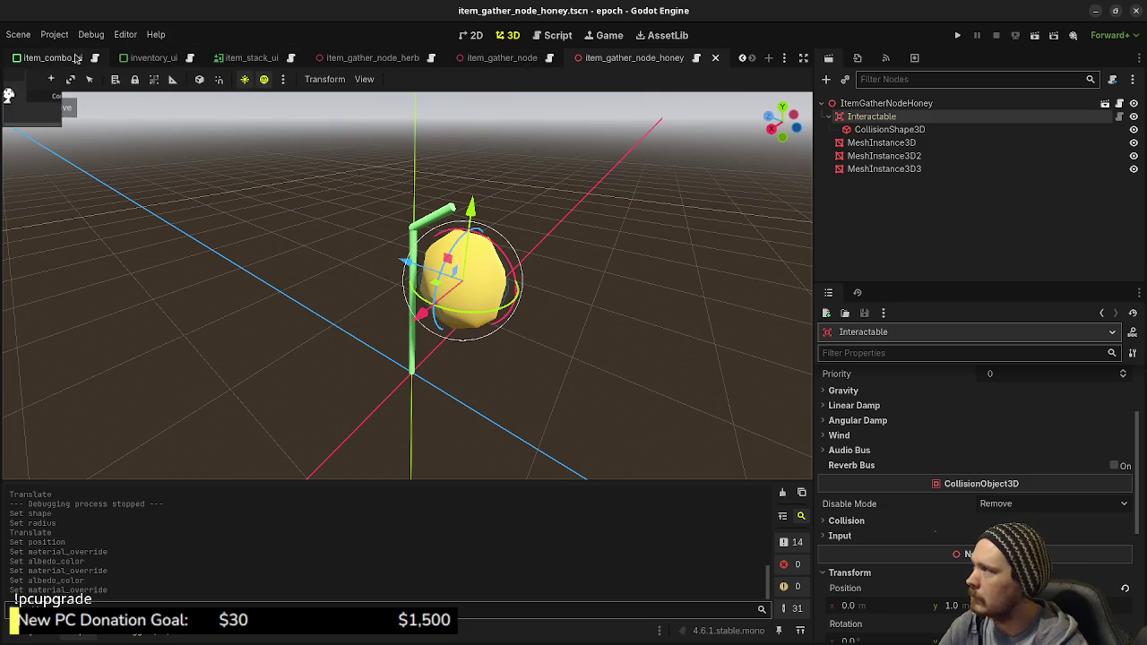
scroll(77, 59, up, 7)
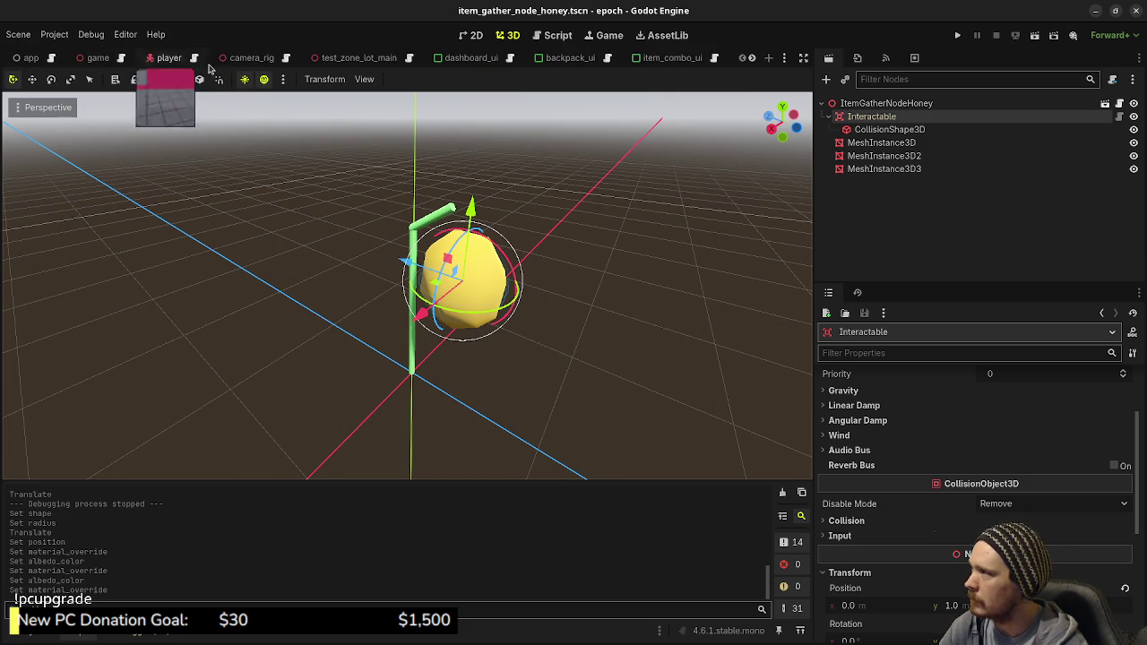
click(354, 57)
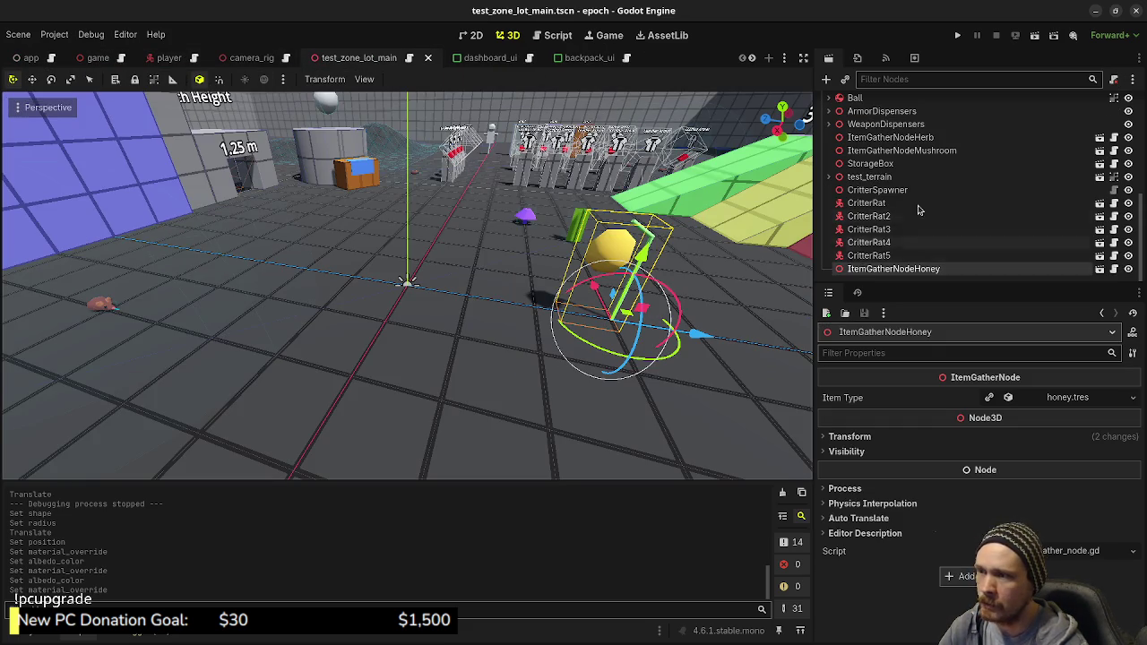
click(957, 35)
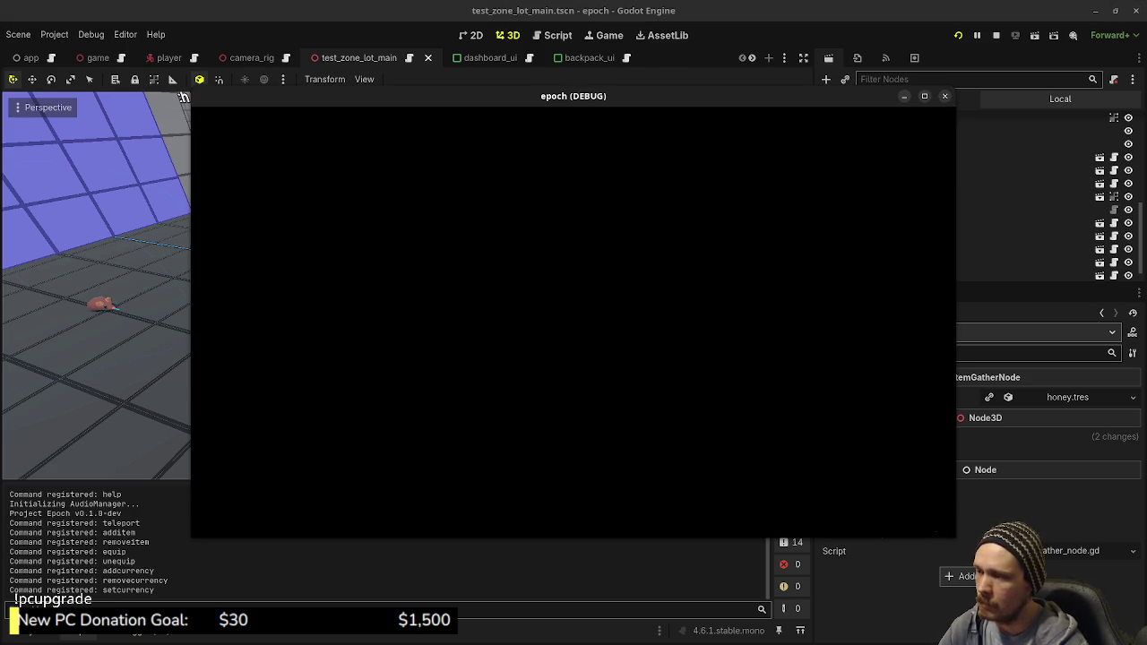
key(w)
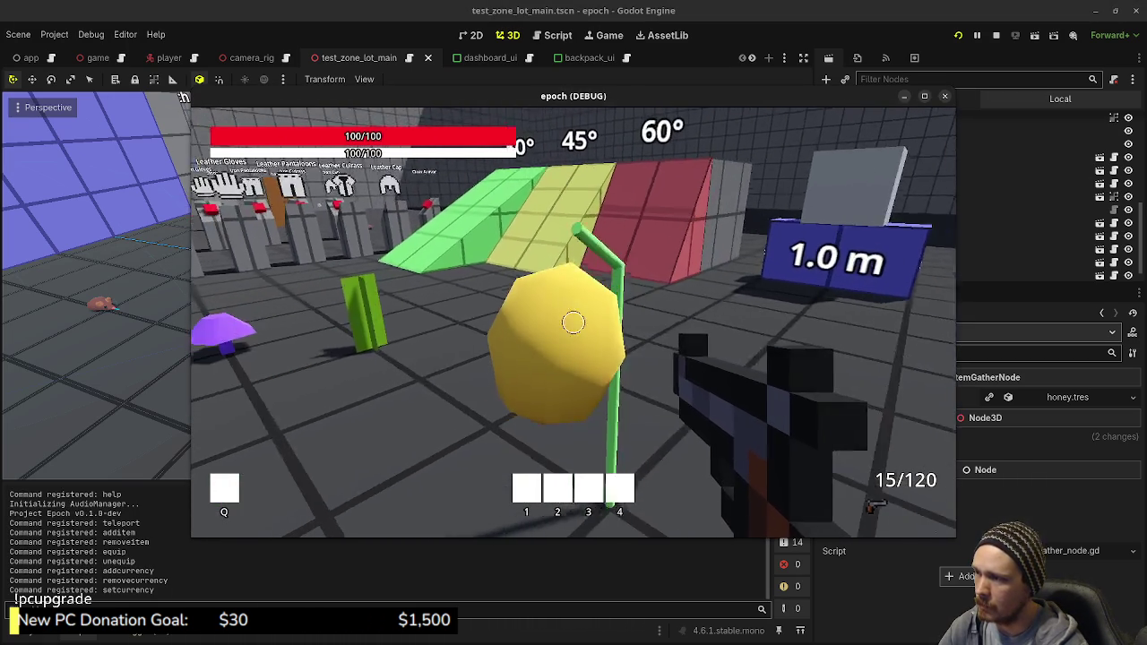
key(w)
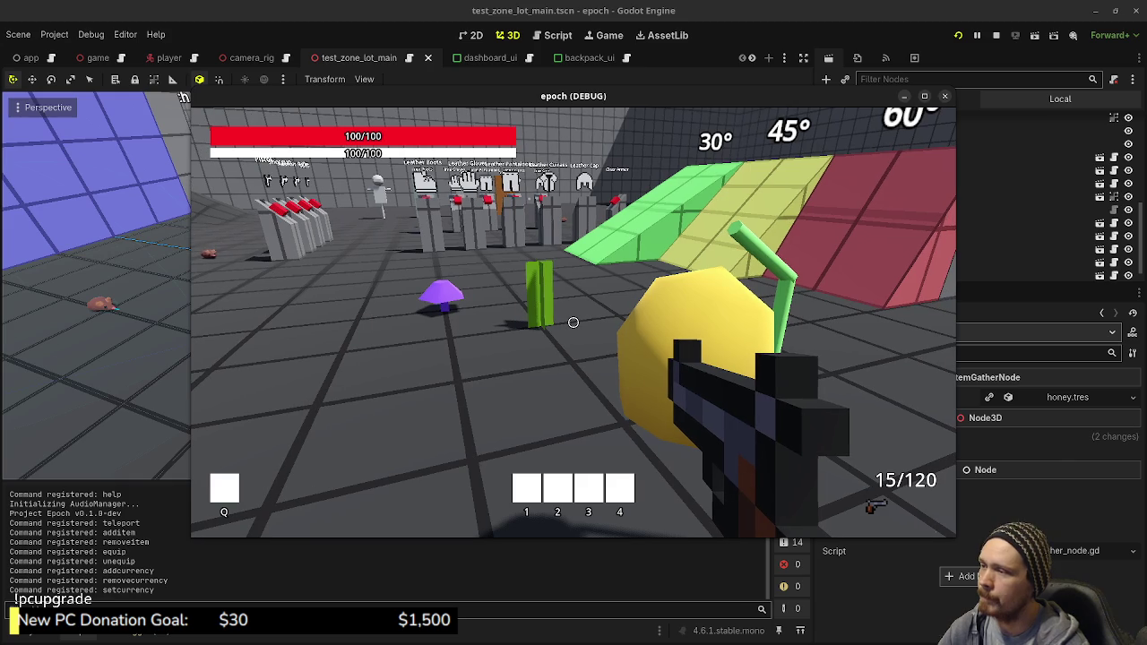
click(995, 37)
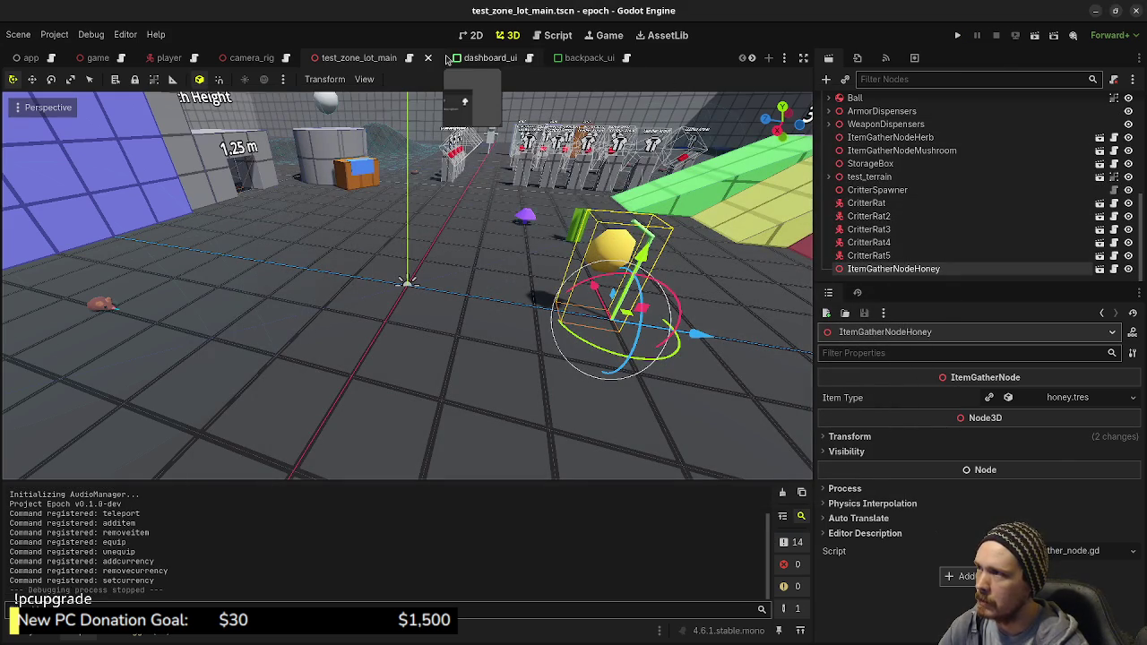
Step: Look over the item_gather_node and item_gather_node_herb scenes, including the herb's Interactable
scroll(899, 163, up, 5)
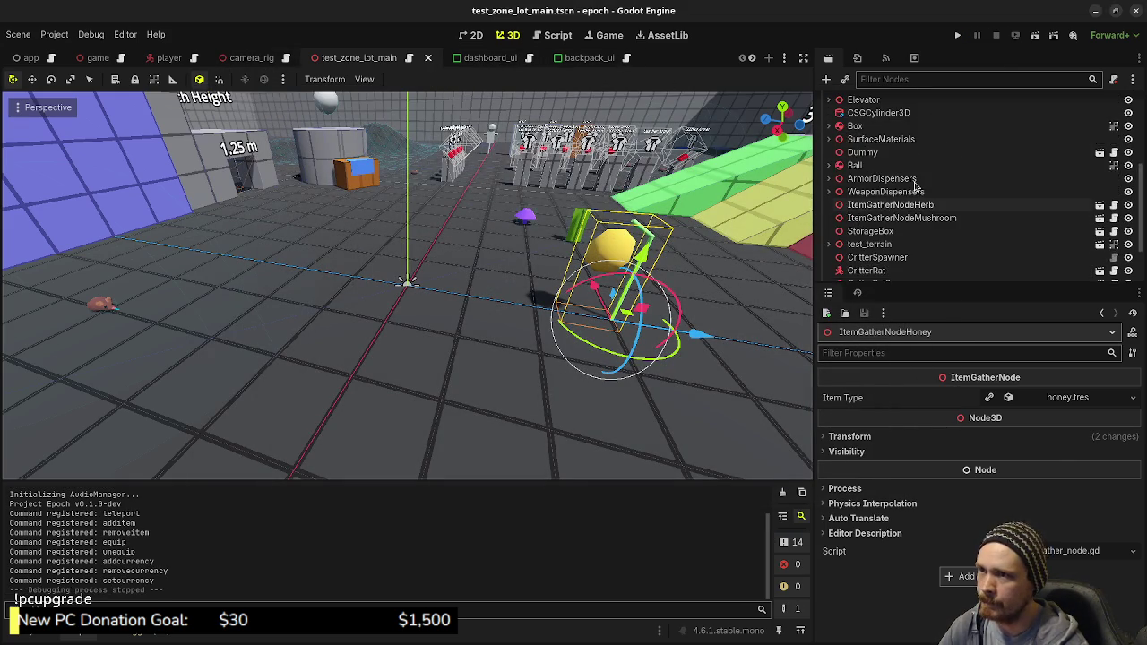
scroll(601, 60, down, 4)
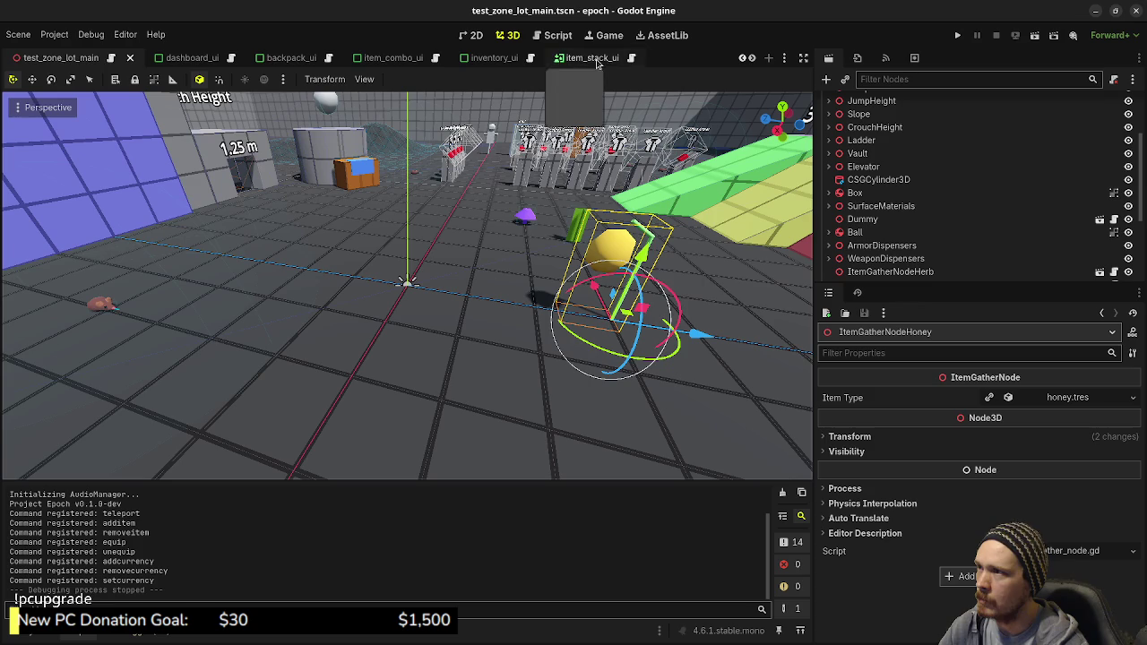
scroll(599, 59, down, 3)
click(508, 56)
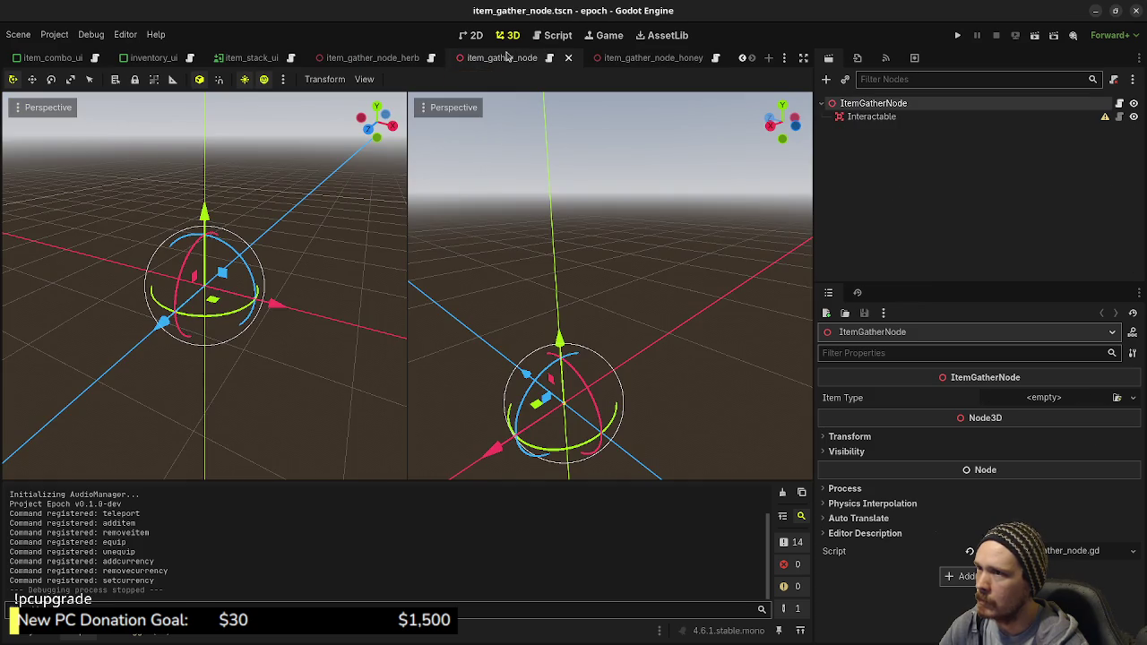
click(393, 59)
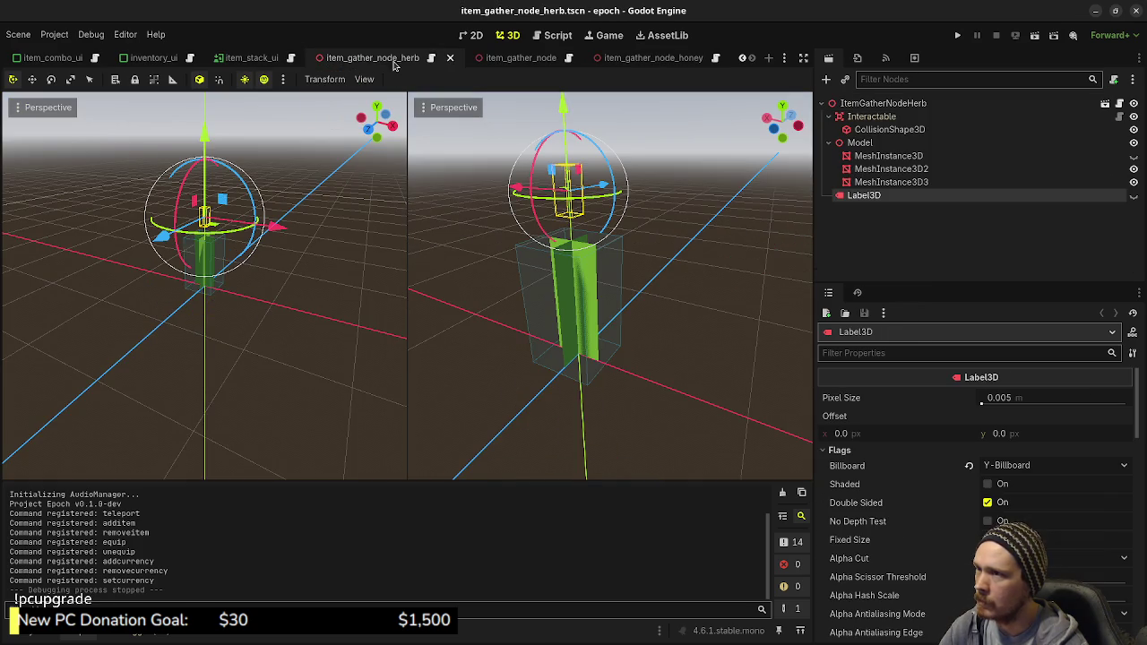
click(888, 120)
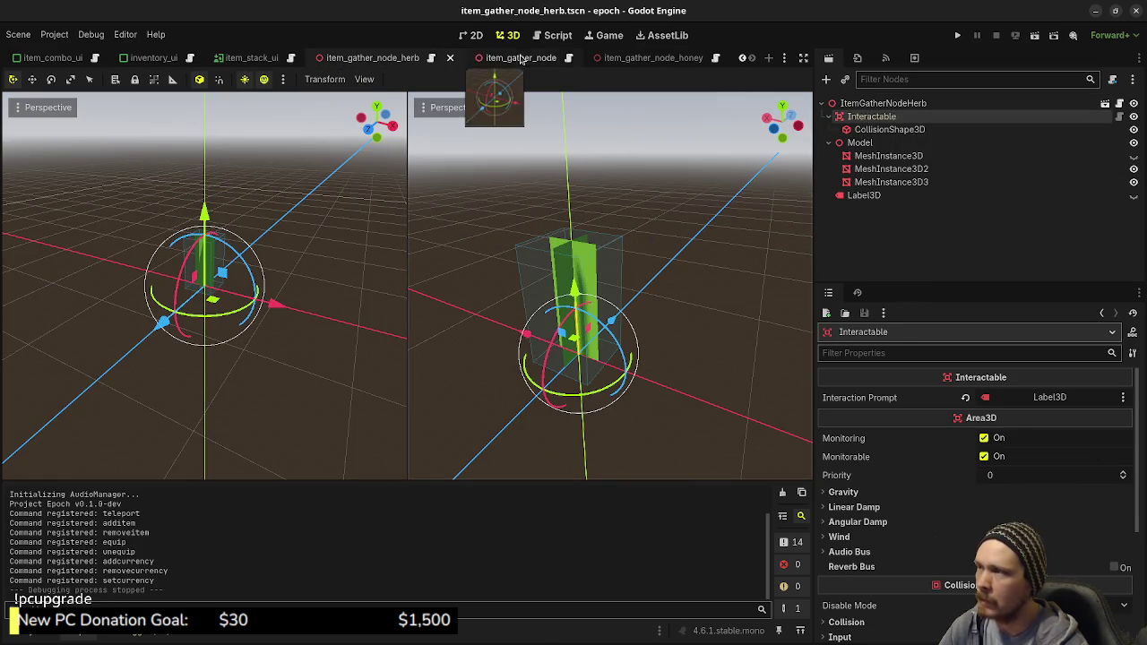
Step: Back in item_gather_node_honey, start adding a child node under ItemGatherNodeHoney
click(665, 59)
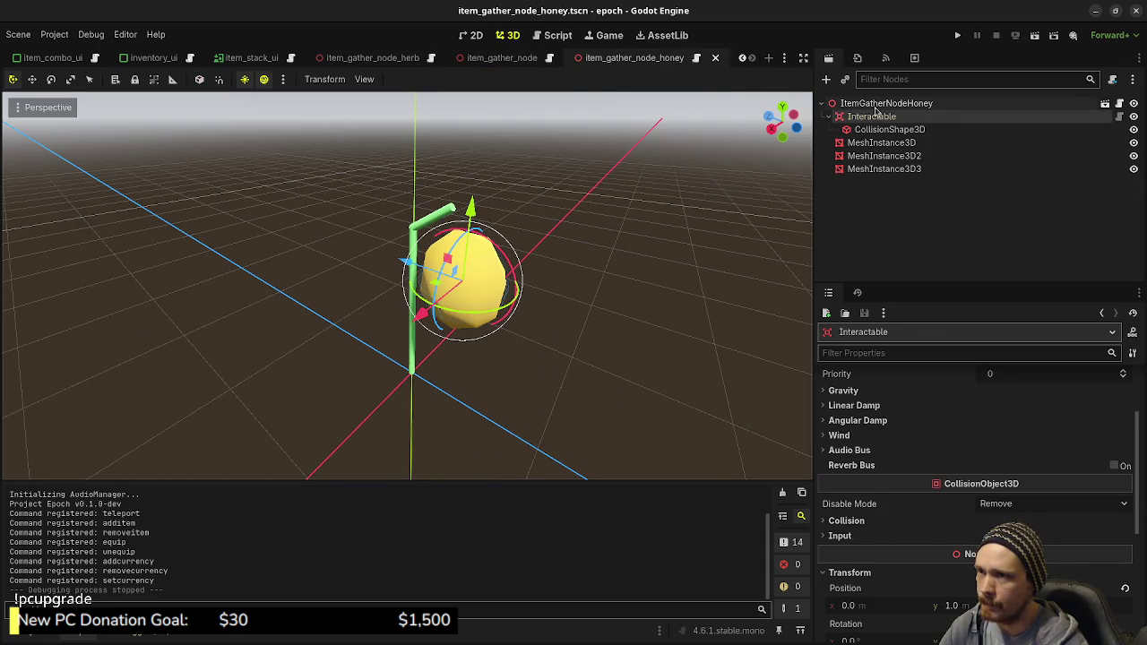
click(876, 104)
key(ctrl+a)
Step: Create a Label3D from a 'label3' search, then delete it again
text(label)
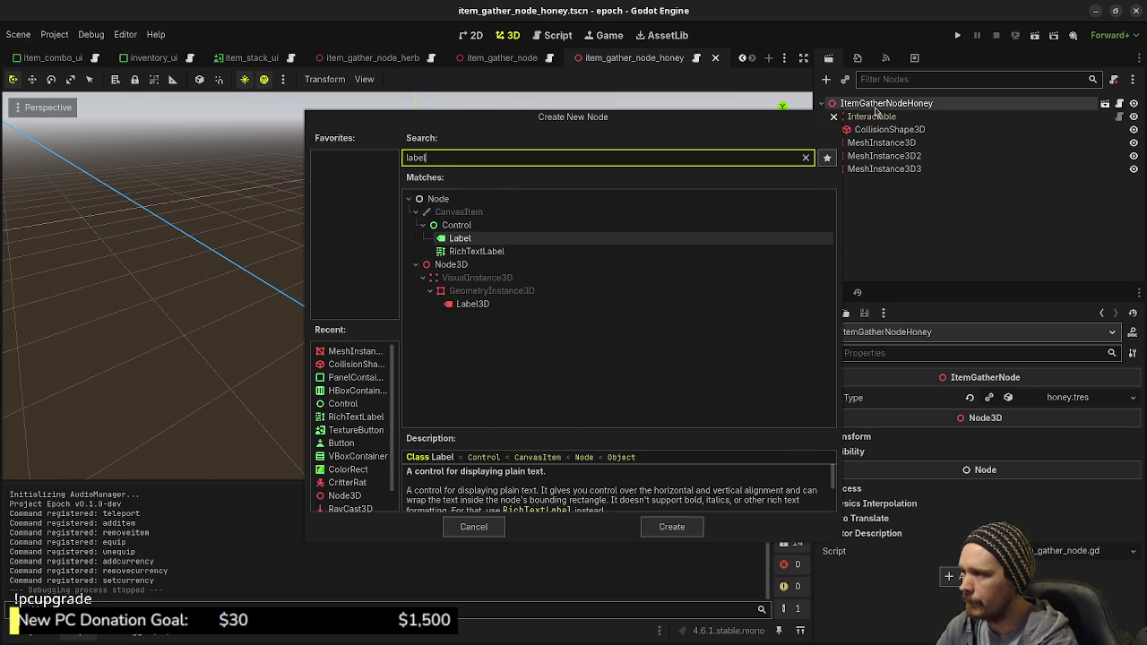
text(3d)
key(Return)
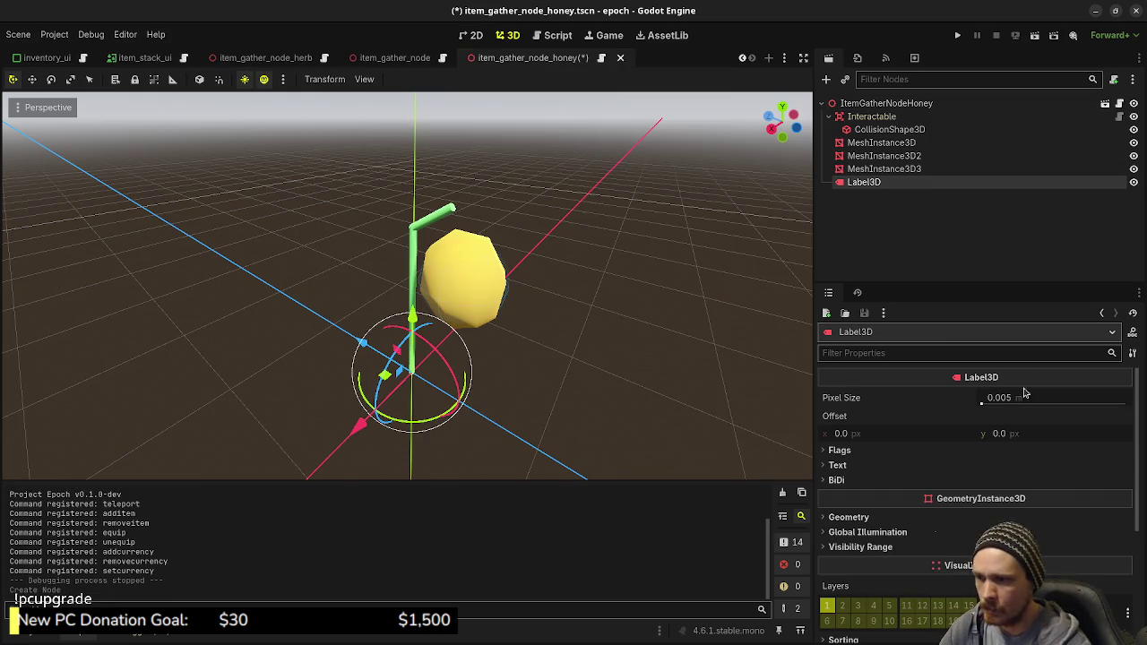
click(869, 464)
click(910, 541)
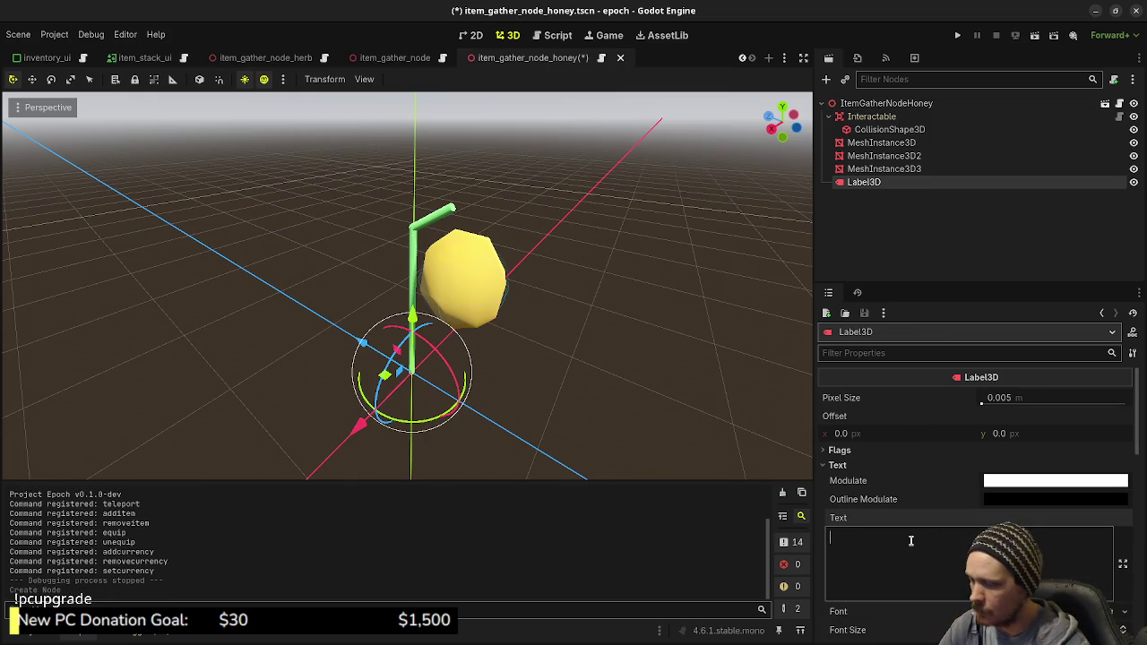
click(868, 168)
right_click(863, 182)
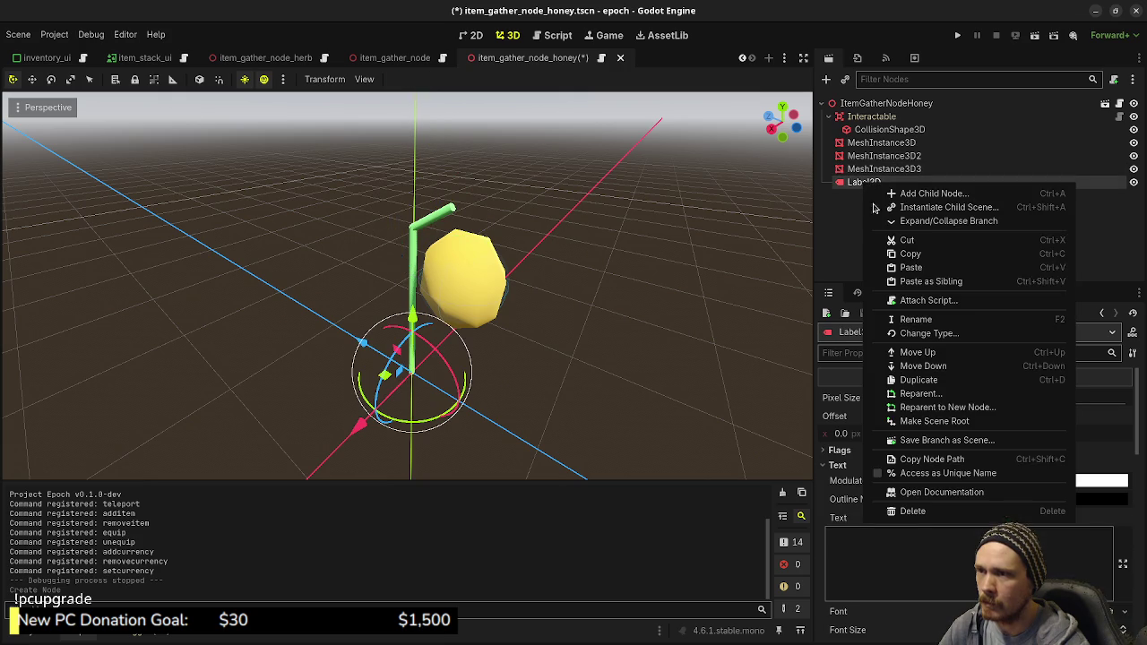
click(890, 510)
click(626, 351)
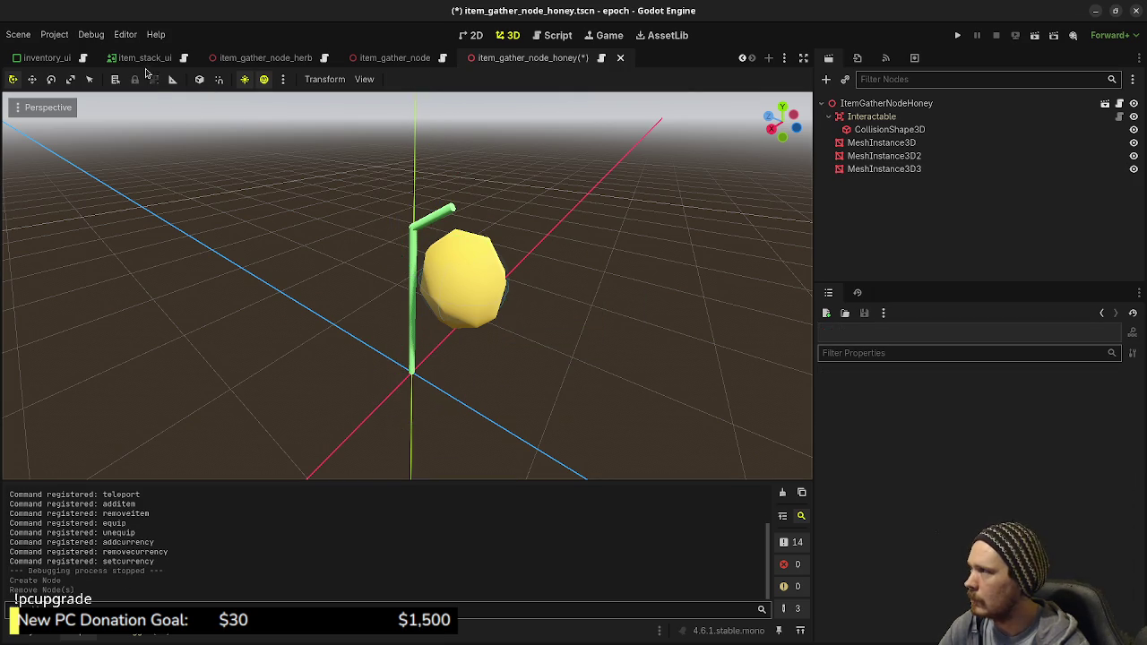
Step: Copy the herb scene's Label3D and paste it under ItemGatherNodeHoney
click(265, 57)
right_click(905, 195)
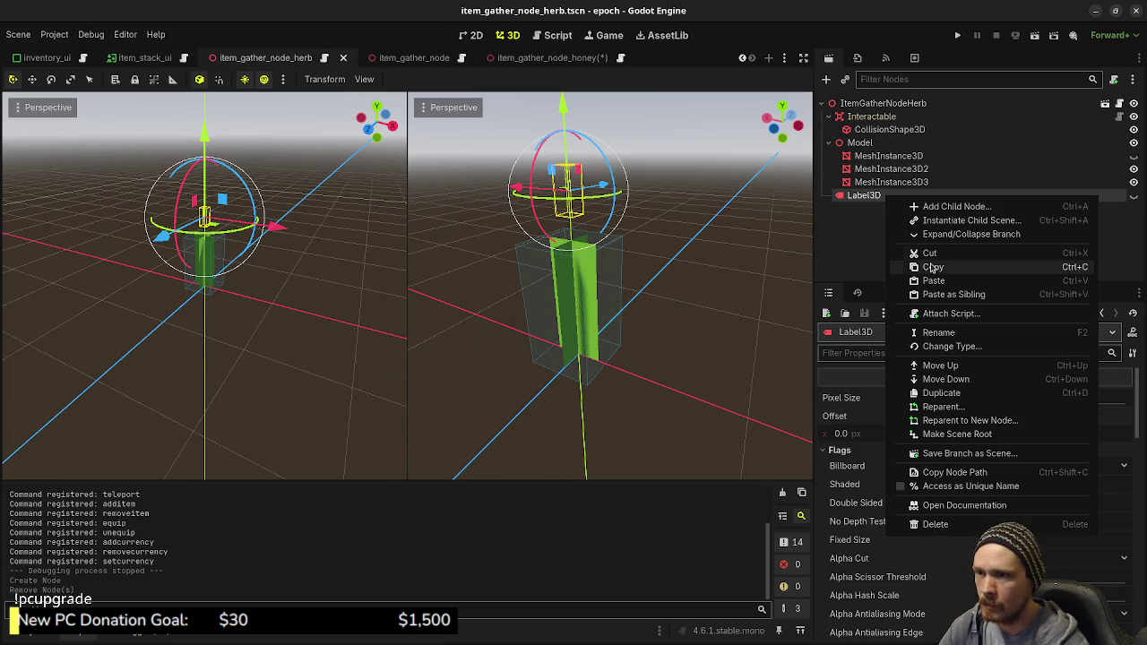
click(933, 267)
click(525, 58)
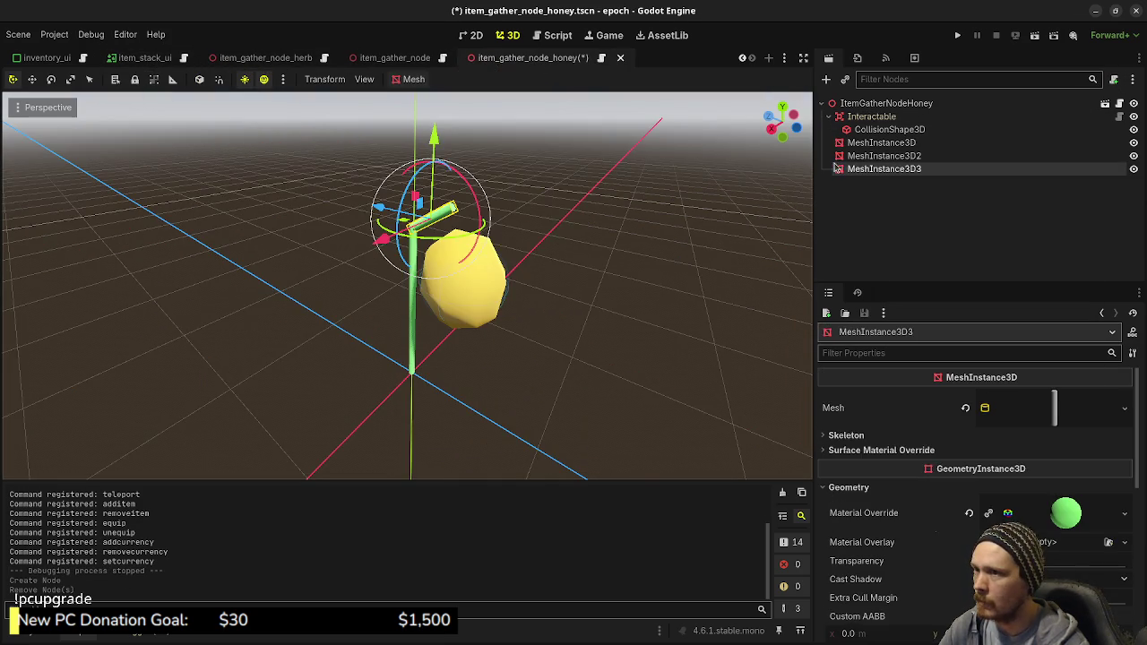
right_click(858, 108)
click(897, 211)
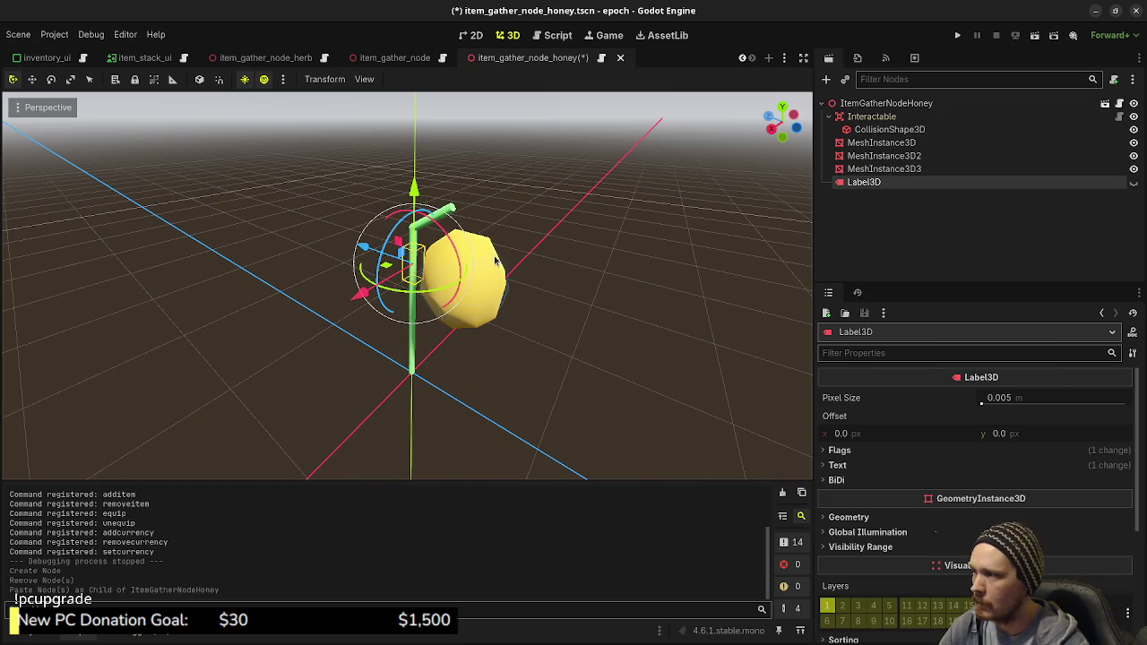
Step: Make the pasted Label3D visible and place it near the honey sphere
click(839, 466)
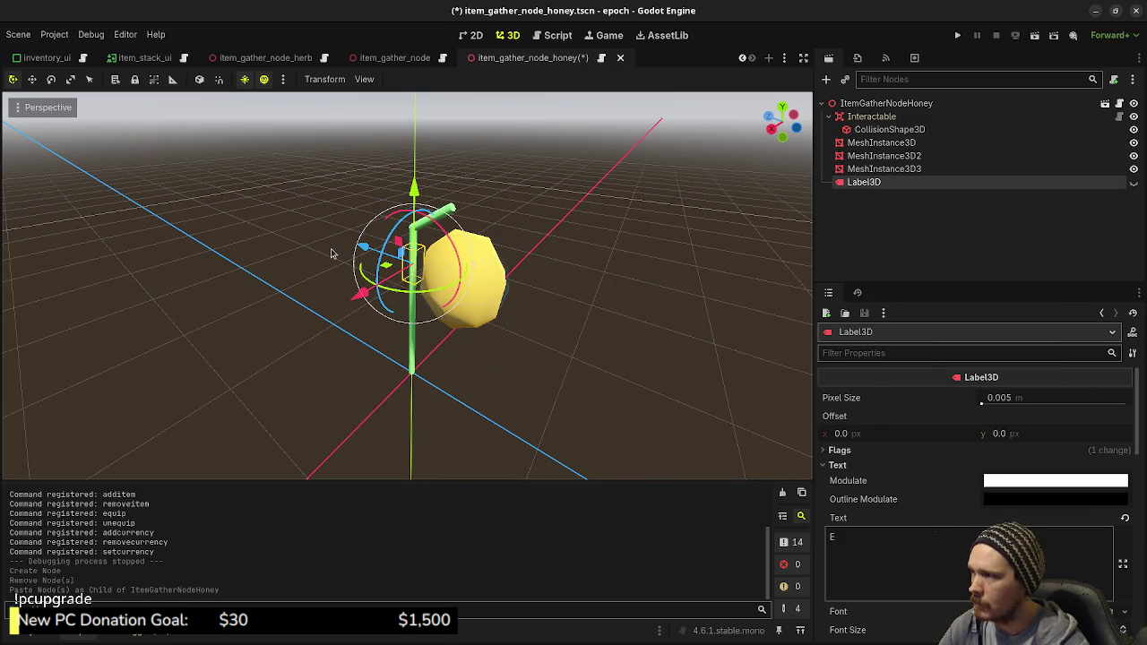
drag(350, 249, 421, 260)
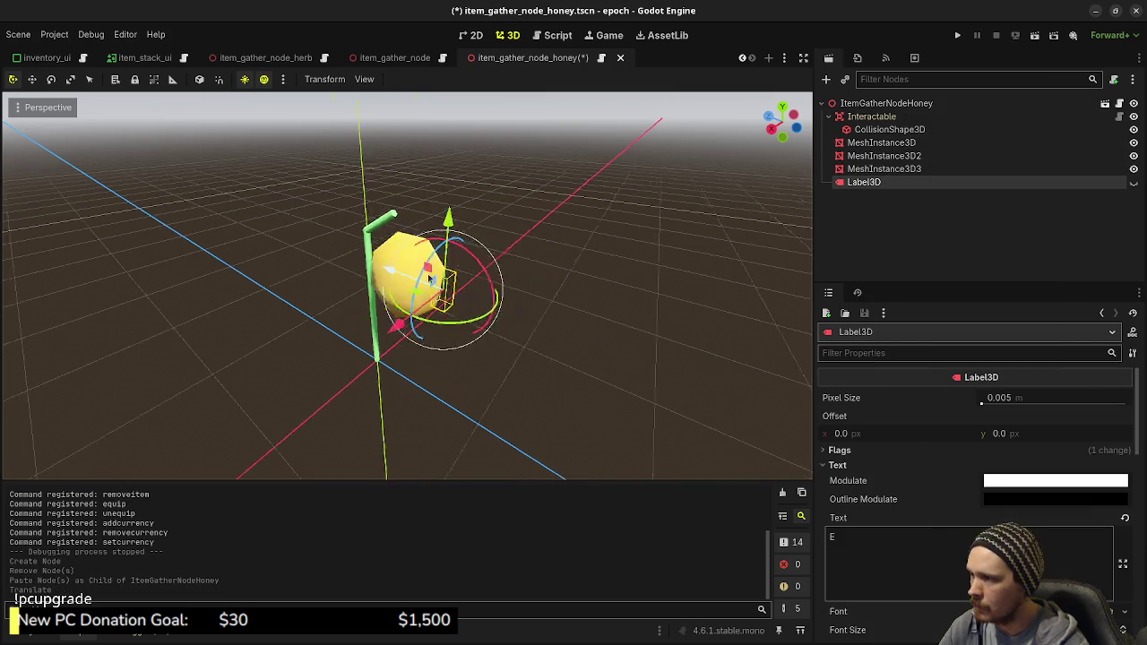
mouse_move(365, 285)
mouse_down()
mouse_move(225, 264)
mouse_move(379, 325)
mouse_move(351, 326)
mouse_move(431, 331)
mouse_up()
scroll(431, 332, up, 10)
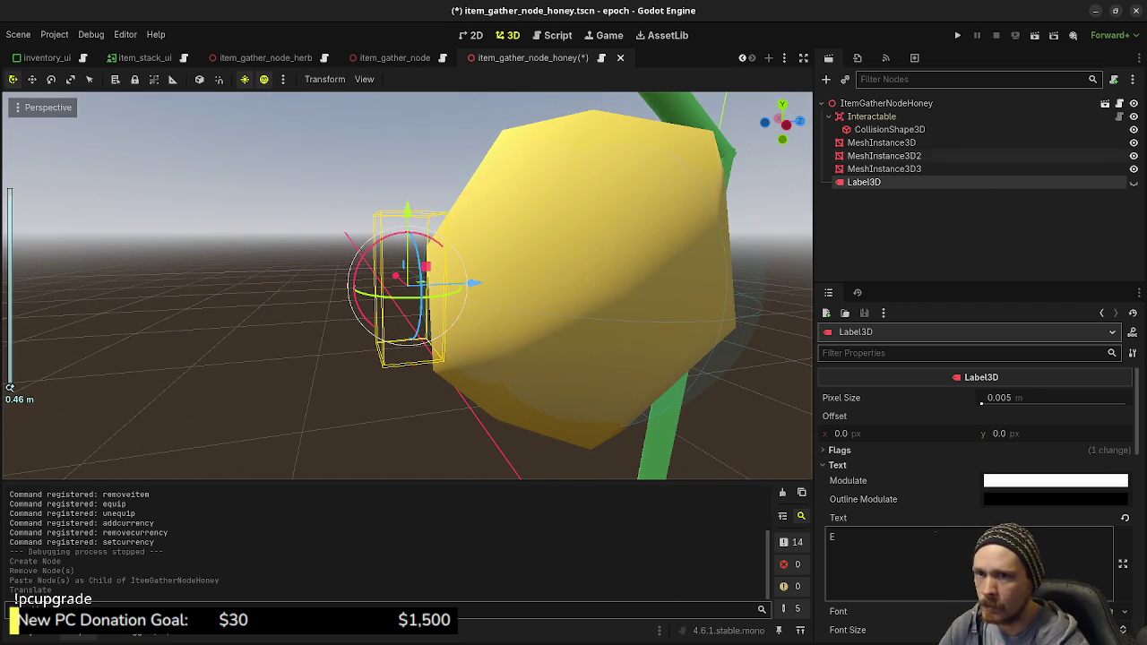
click(1134, 182)
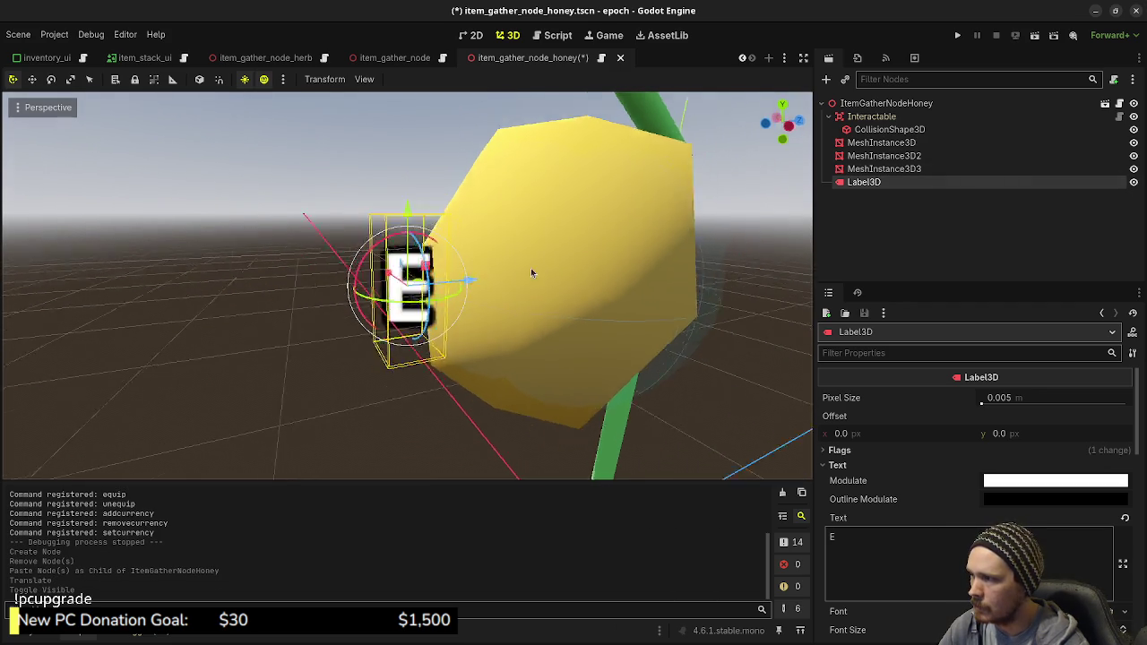
scroll(530, 268, down, 5)
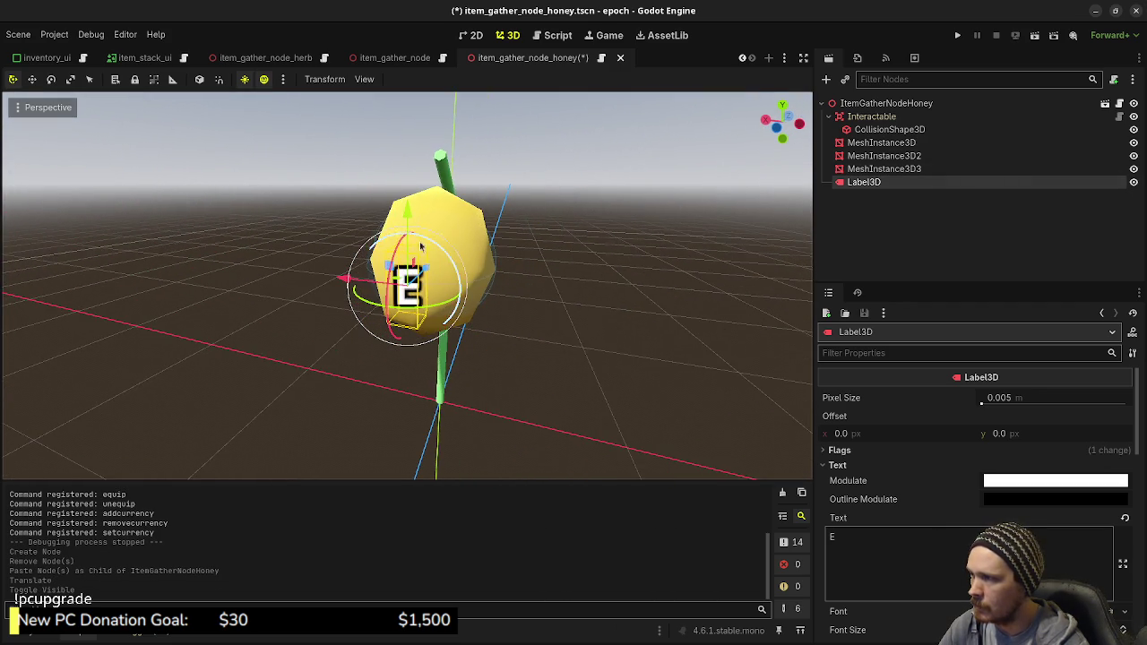
Step: Move the E label up and forward onto the honey sphere using front and side views
mouse_move(410, 202)
mouse_down()
mouse_move(414, 130)
mouse_move(428, 158)
mouse_up()
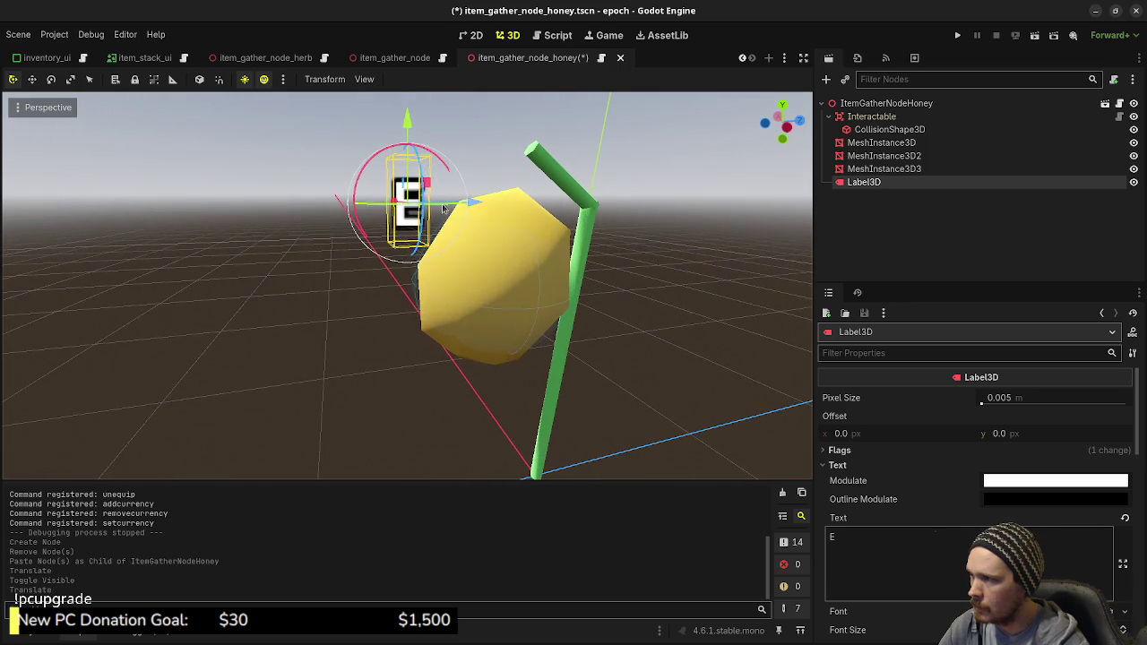
mouse_move(452, 204)
mouse_down()
mouse_move(496, 201)
mouse_move(520, 268)
mouse_move(540, 246)
mouse_up()
key(KP_1)
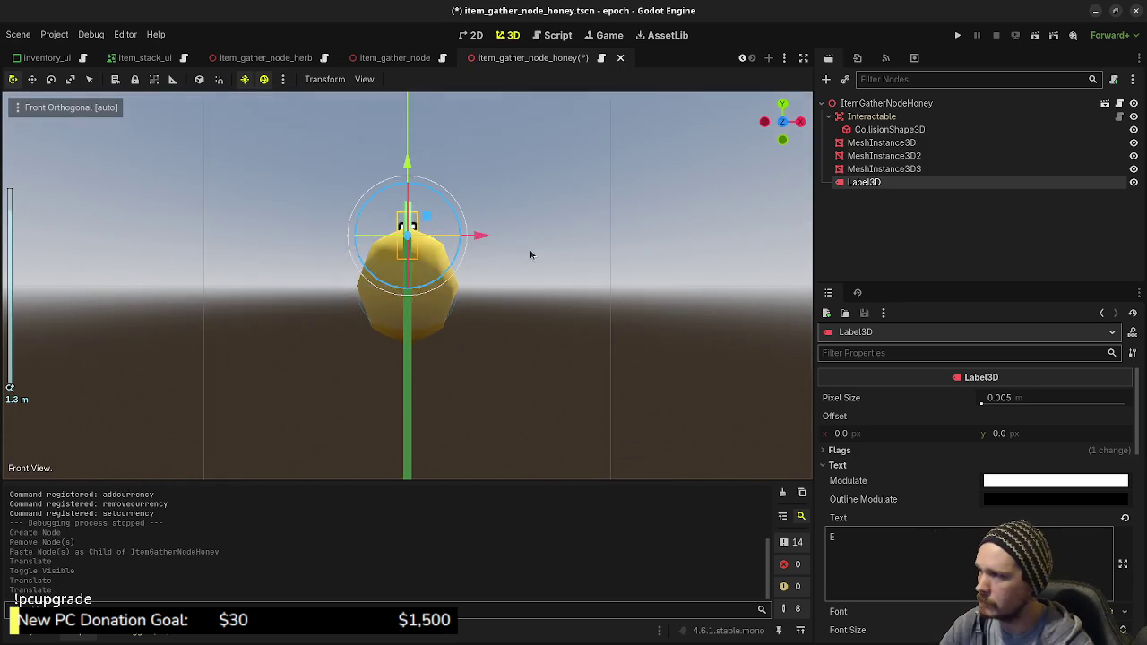
key(KP_3)
mouse_move(376, 226)
mouse_down()
mouse_move(289, 193)
mouse_move(356, 199)
mouse_move(342, 206)
mouse_move(359, 341)
mouse_move(403, 278)
mouse_move(394, 272)
mouse_up()
drag(525, 298, 468, 341)
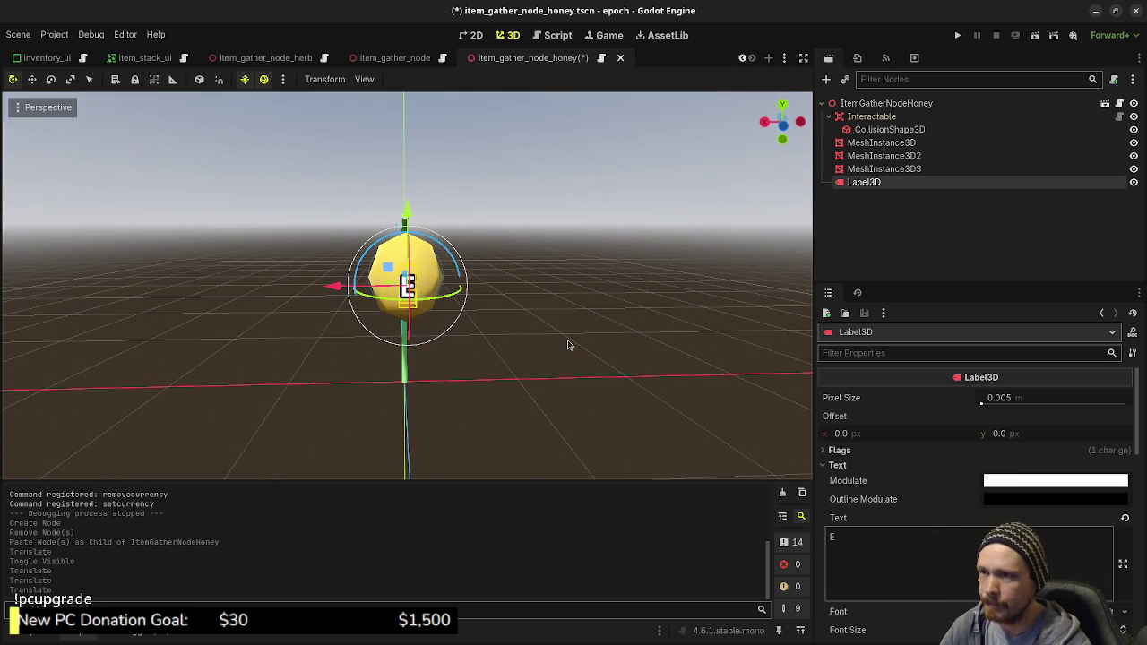
Step: Assign Label3D as the Interactable node's Interaction Prompt
click(870, 117)
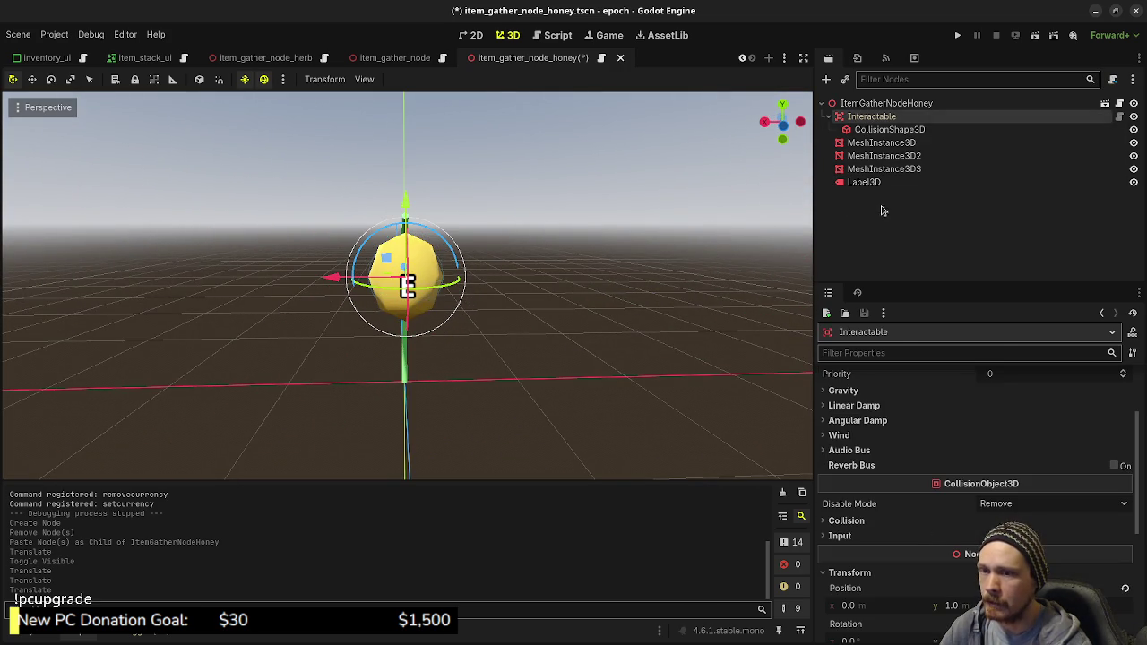
scroll(911, 411, up, 3)
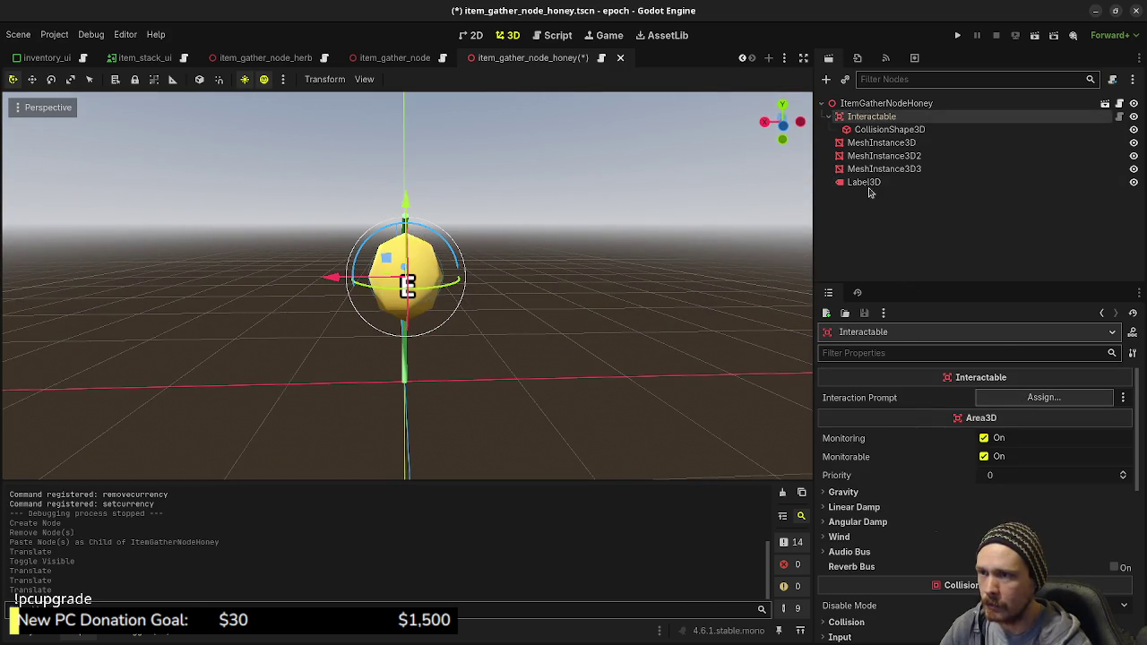
drag(866, 183, 992, 348)
drag(1038, 395, 1038, 398)
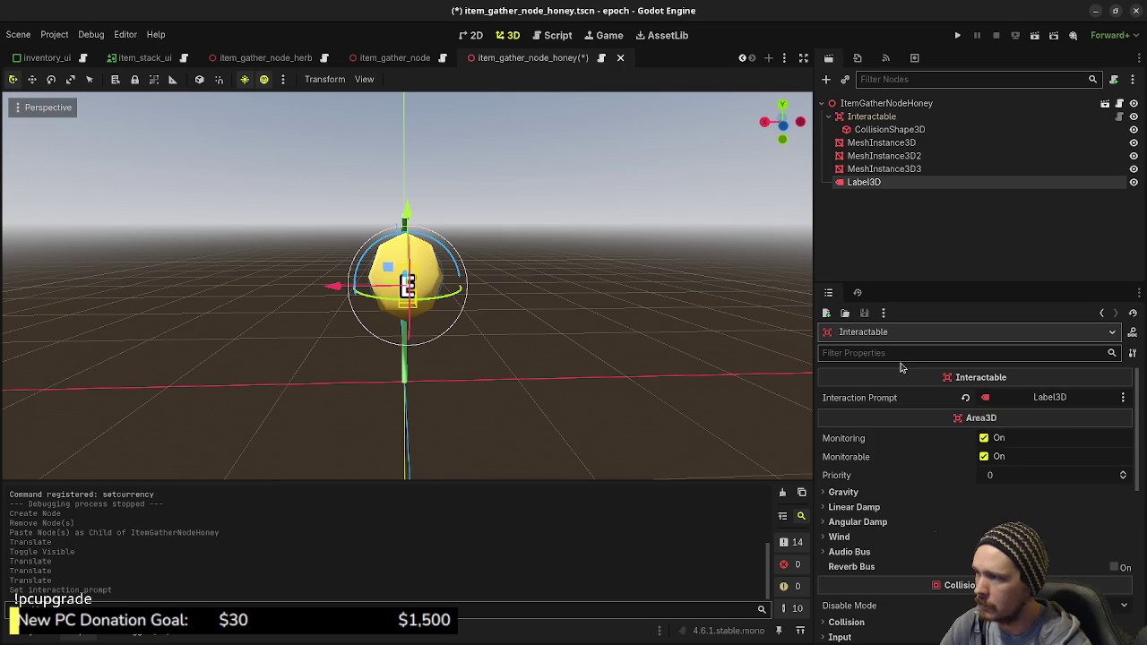
Step: Save the honey gather node scene, hide Label3D in the editor, and run the game with F5
key(ctrl+s)
click(1134, 183)
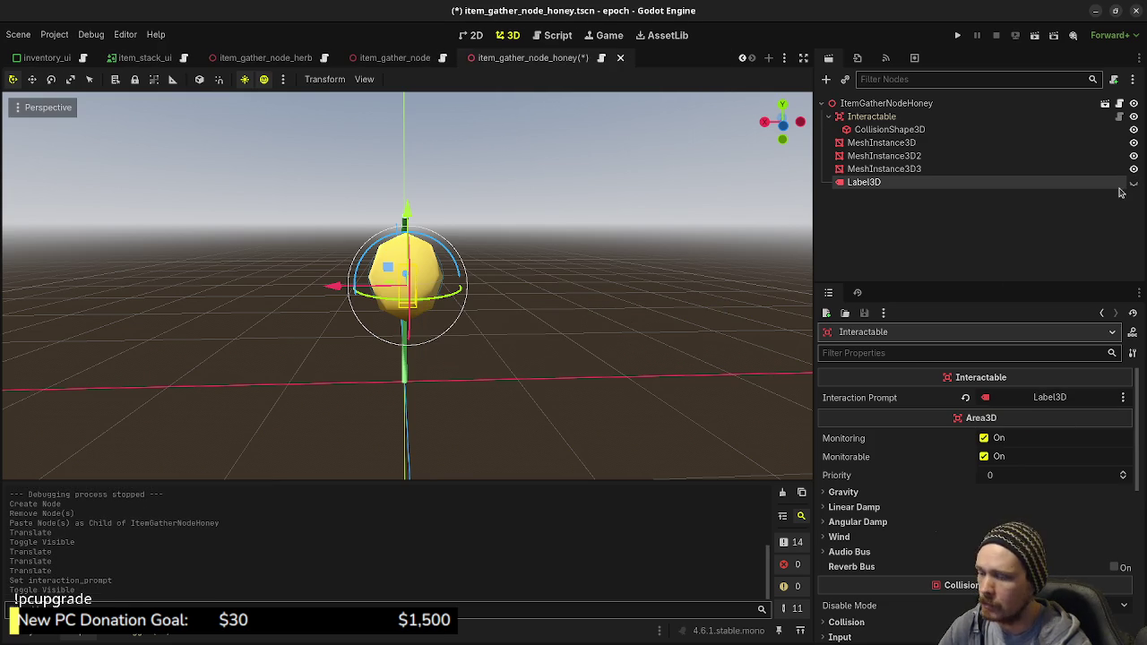
key(F5)
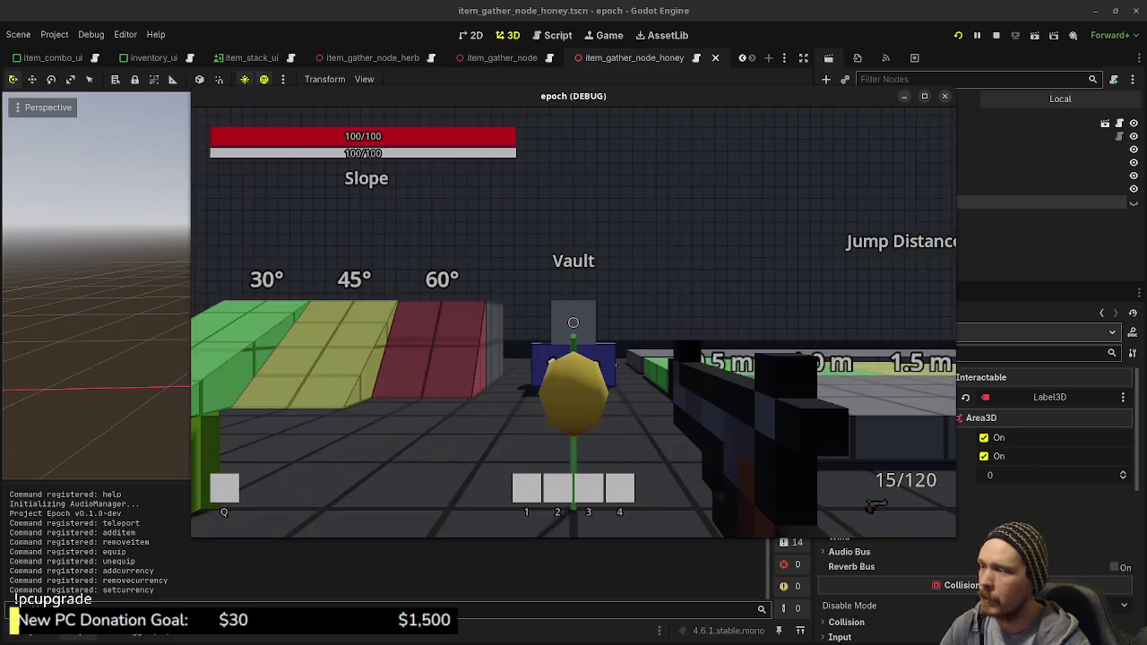
Step: Gather from the honey, mushroom and herb nodes, checking inventory stacks of 6, 4 and 5
key(w)
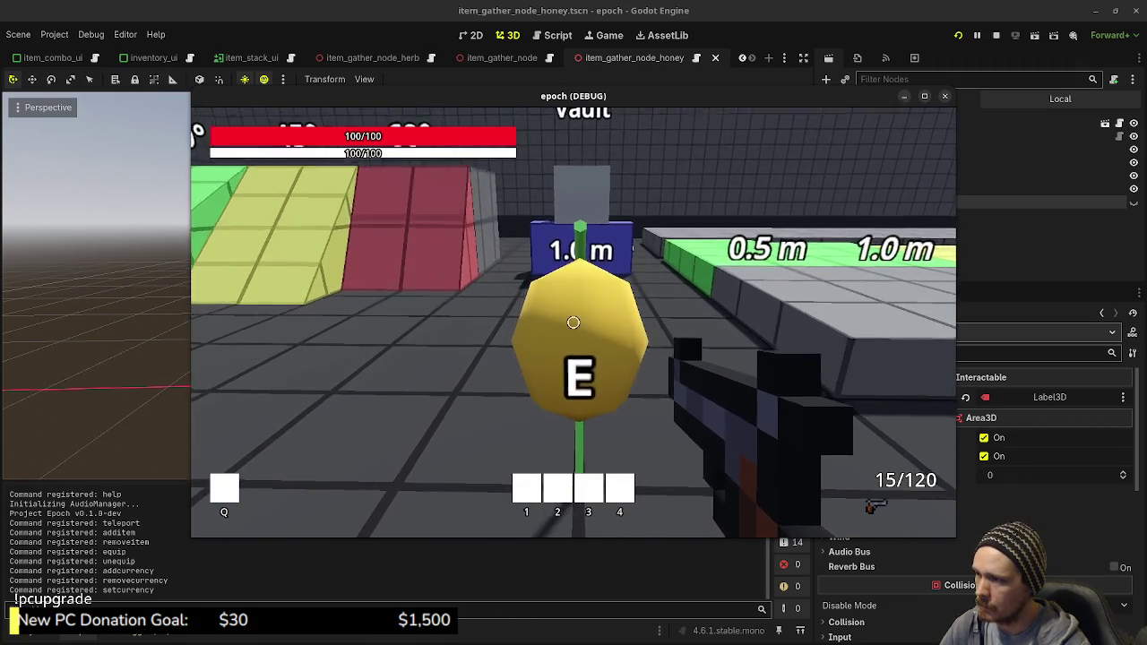
key(Tab)
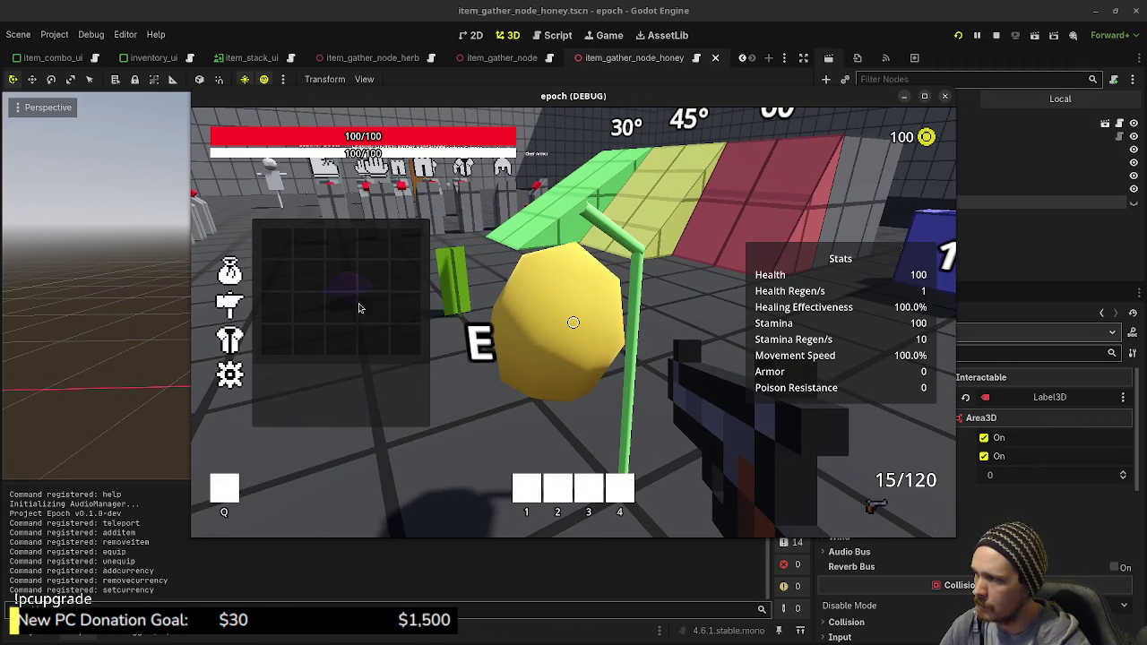
key(Tab)
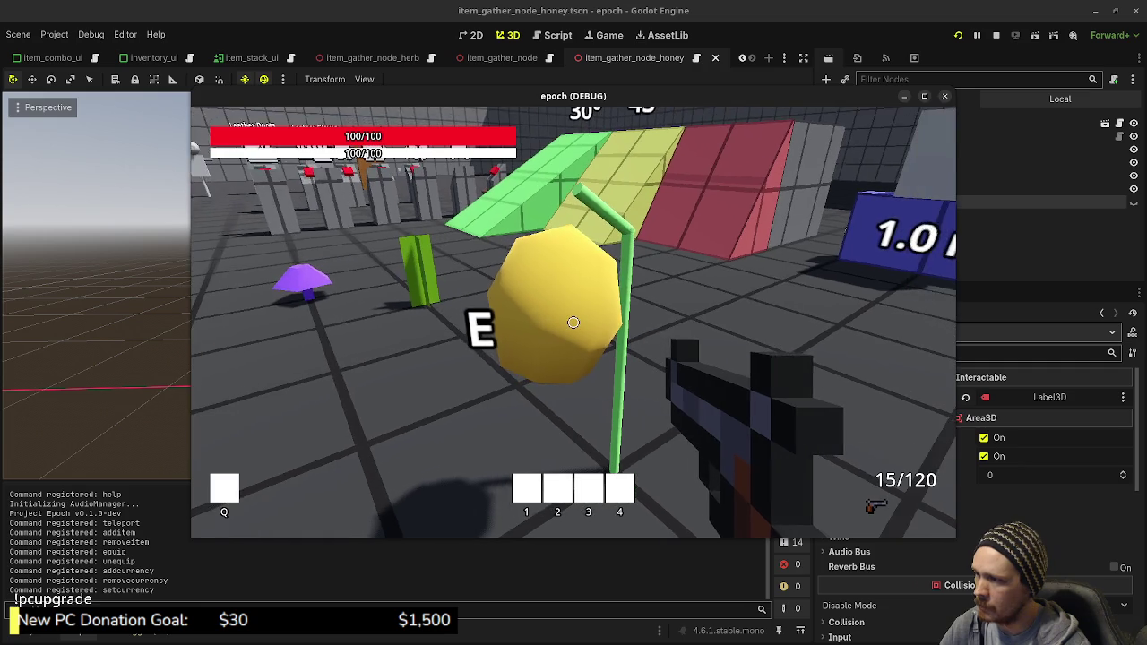
key(Tab)
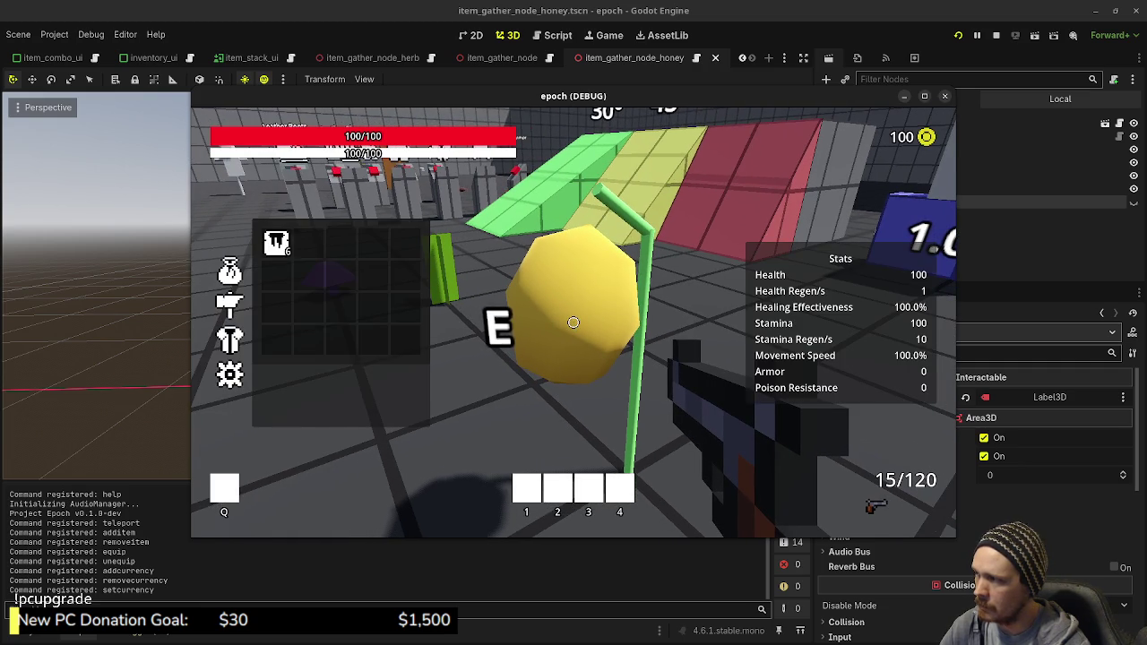
key(Tab)
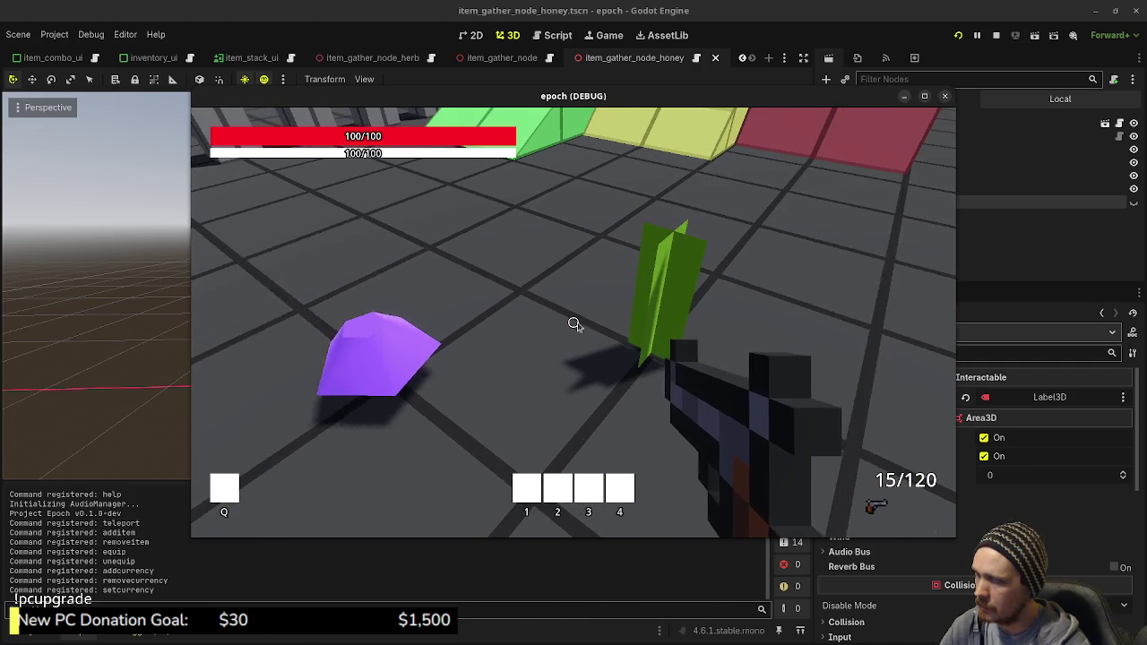
key(Tab)
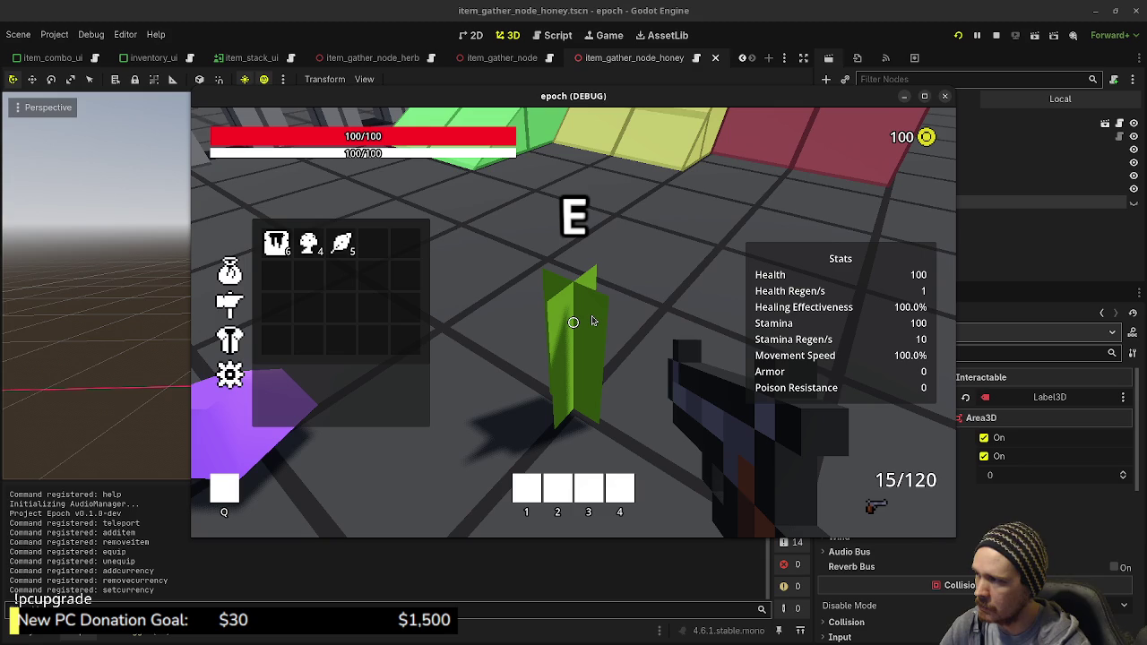
key(Tab)
key(Tab)
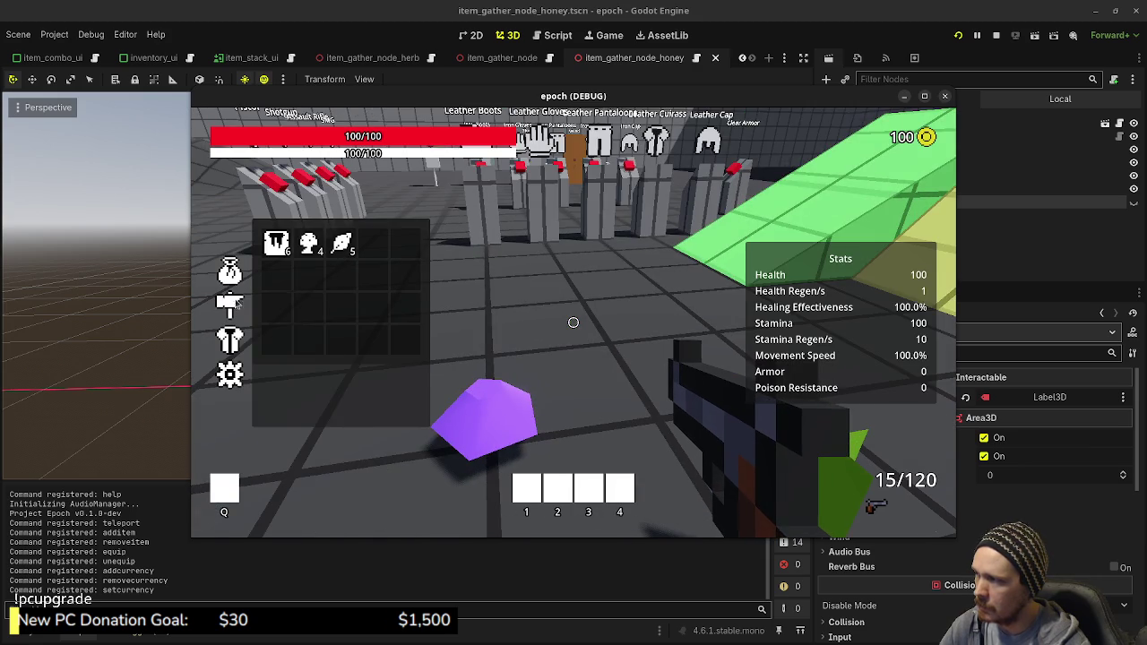
Step: Craft a potion by combining a herb and a mushroom in the inventory
key(c)
click(342, 242)
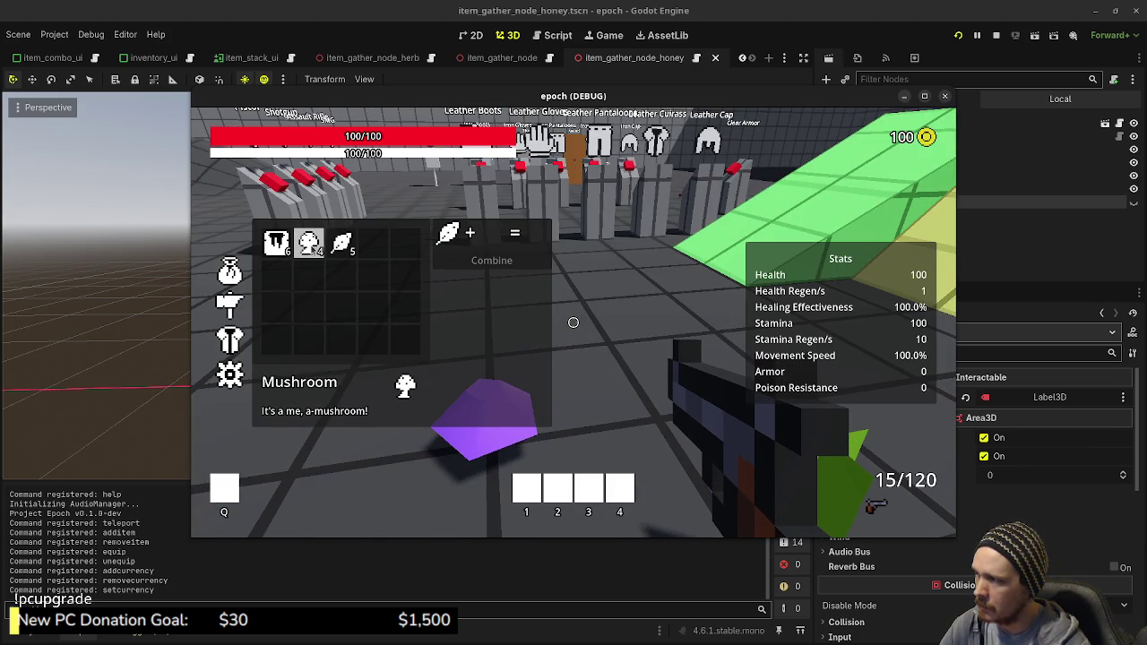
click(309, 242)
click(492, 260)
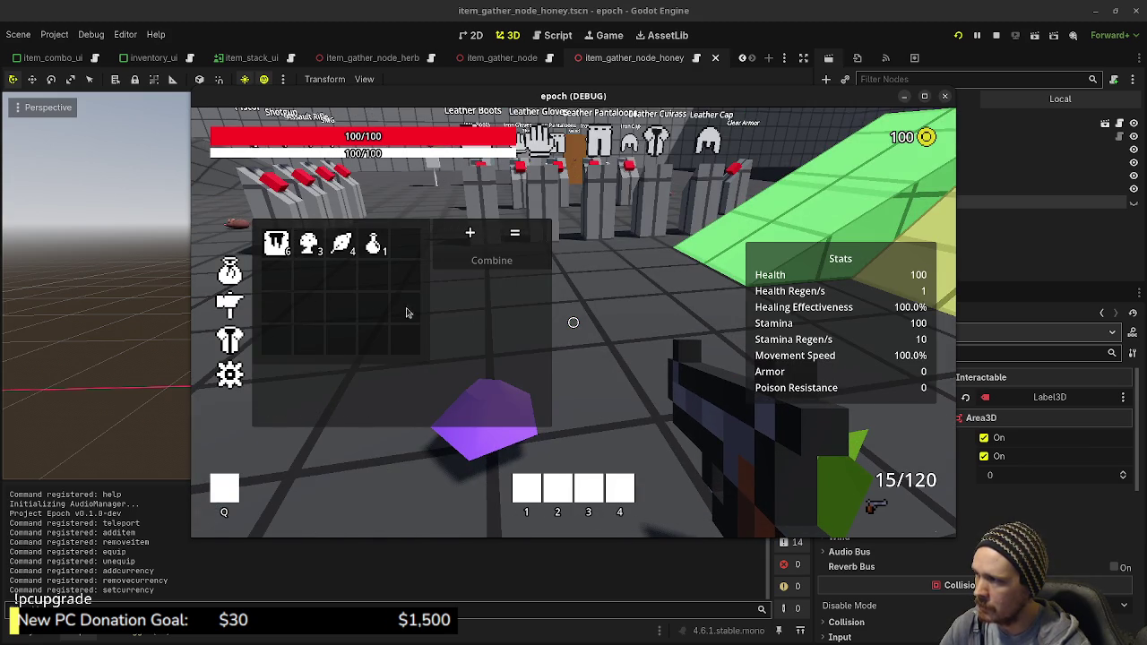
Step: Combine a potion with honey to create the new sack item
click(374, 242)
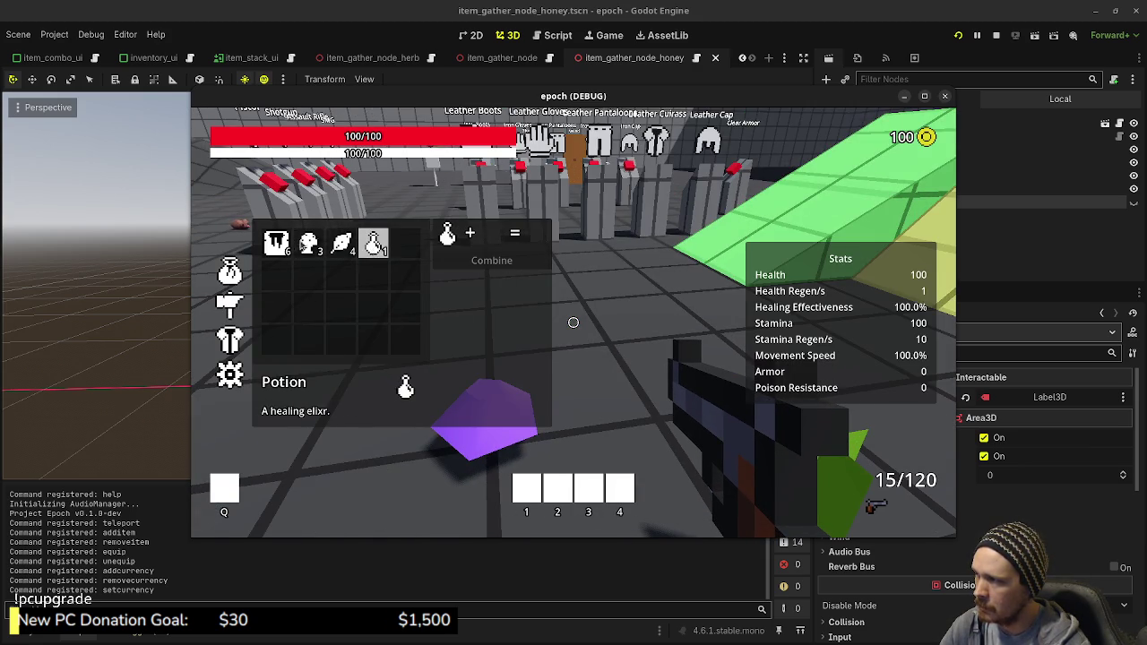
click(276, 242)
click(492, 260)
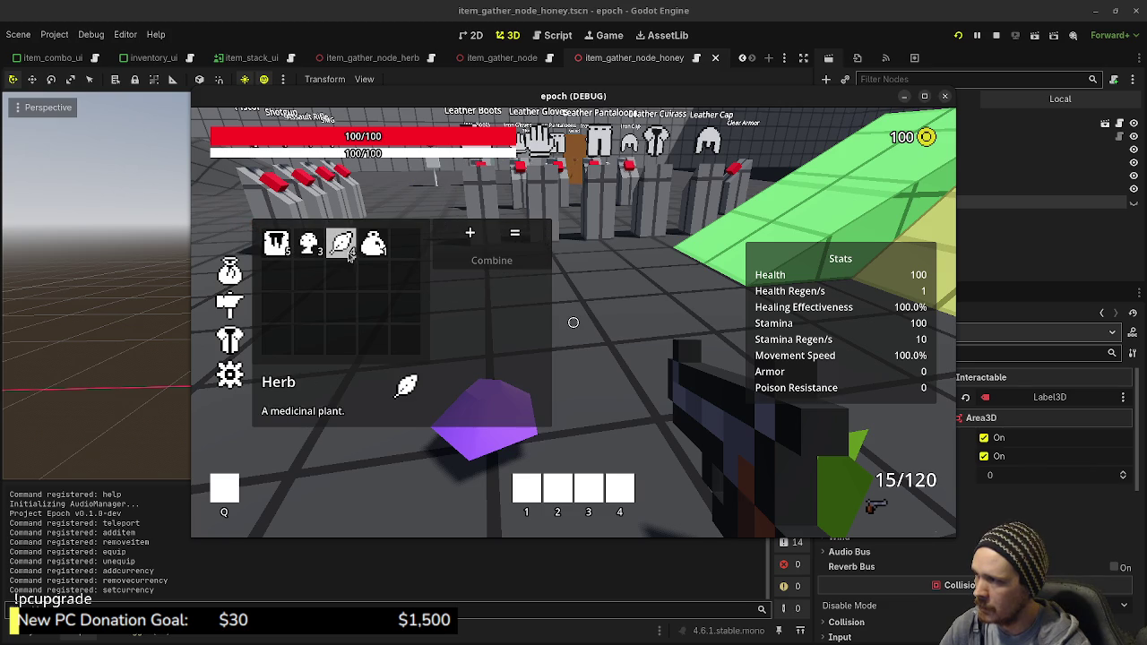
Step: Craft more herb-and-mushroom potions until the mushrooms are used up
click(309, 244)
click(492, 260)
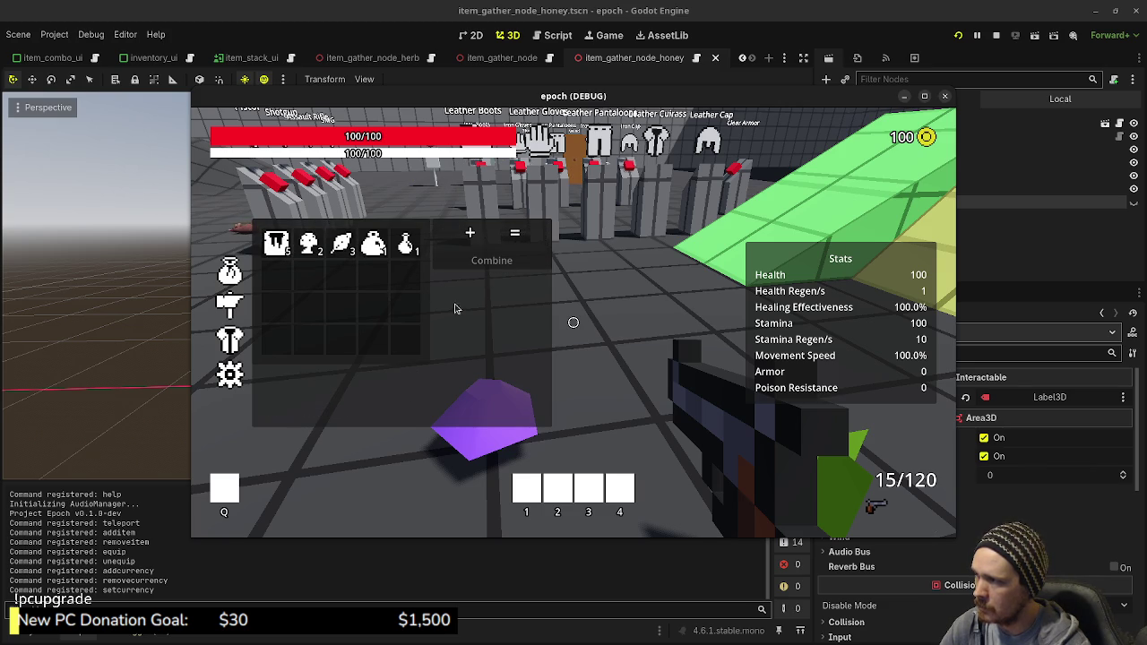
click(342, 244)
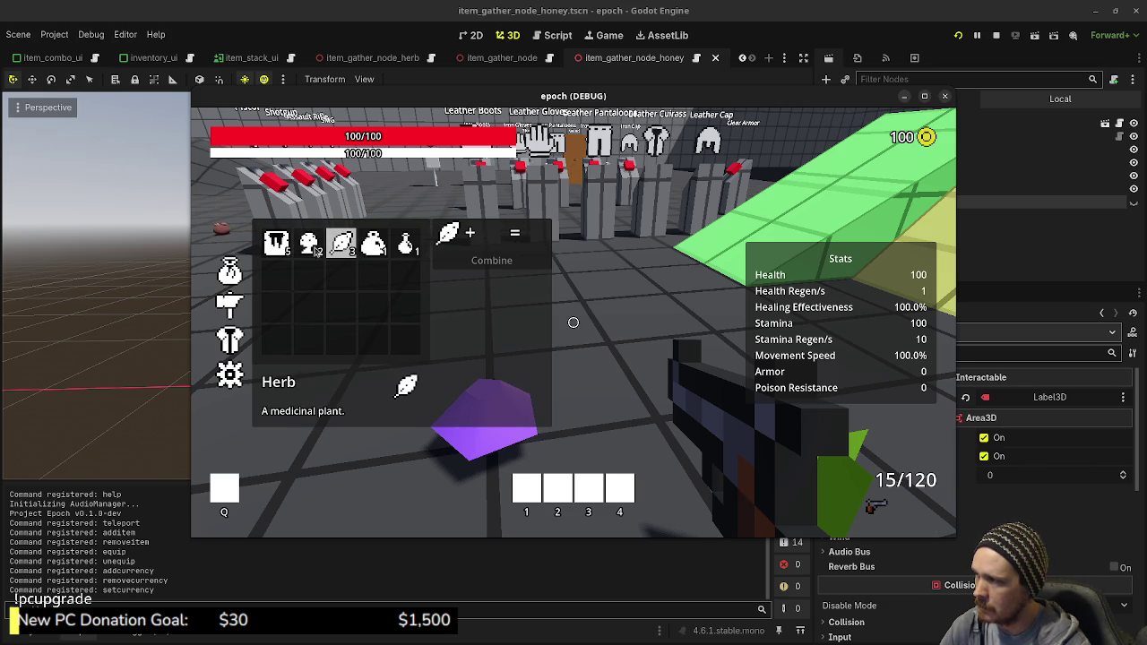
click(309, 243)
click(441, 261)
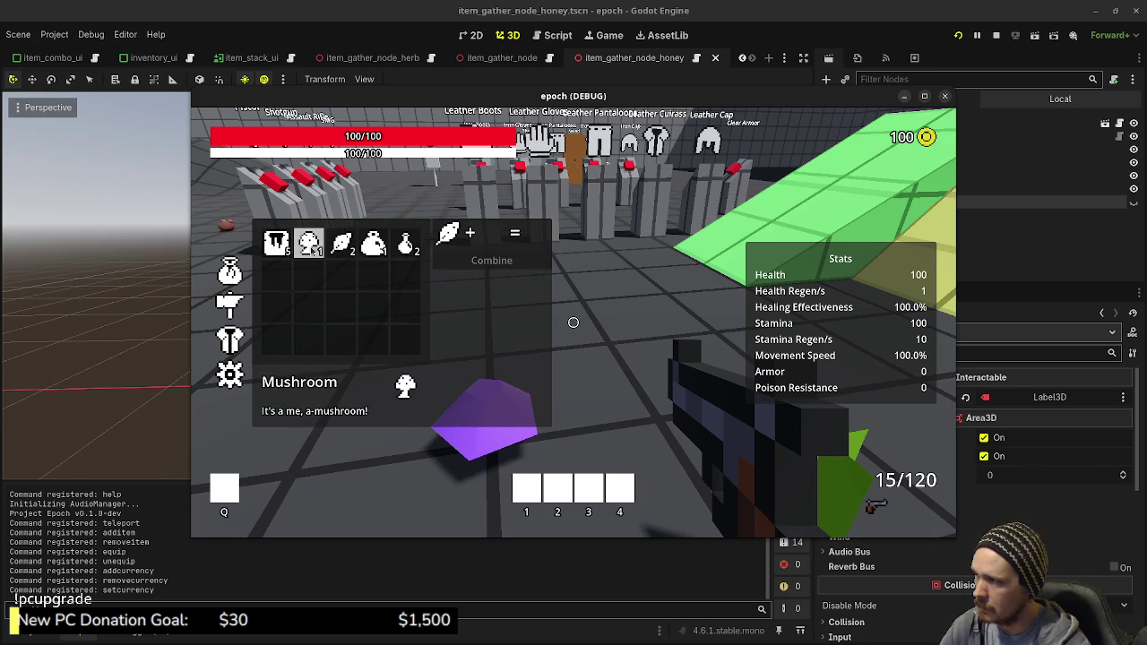
click(309, 244)
click(464, 262)
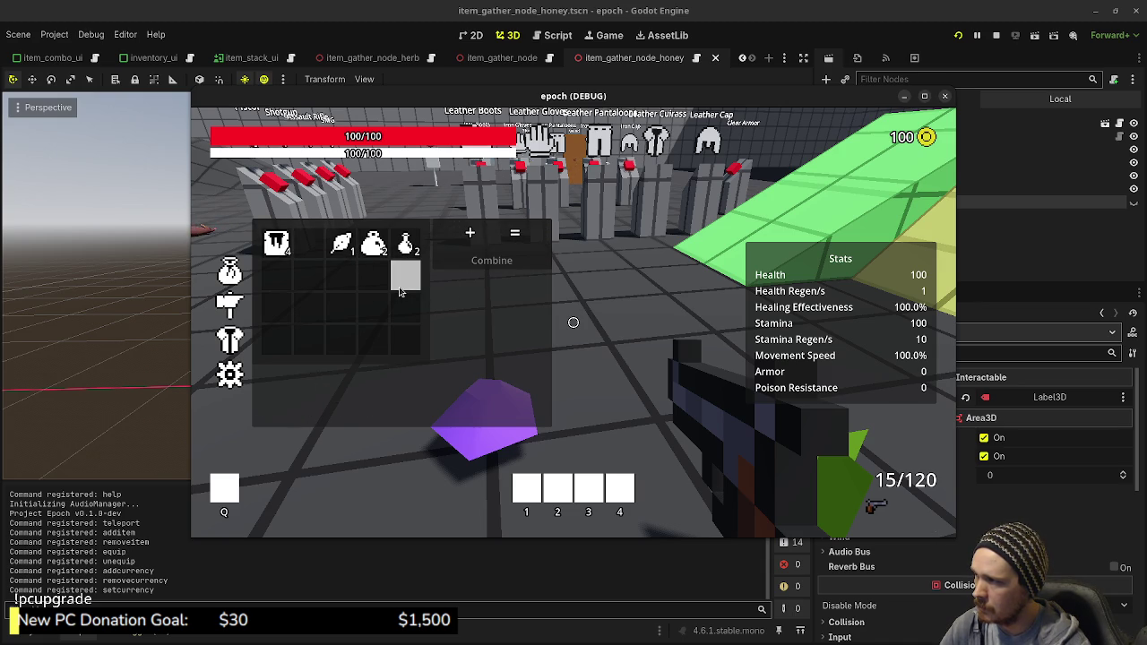
Step: Walk back through the level and line up with the honey plant
key(Tab)
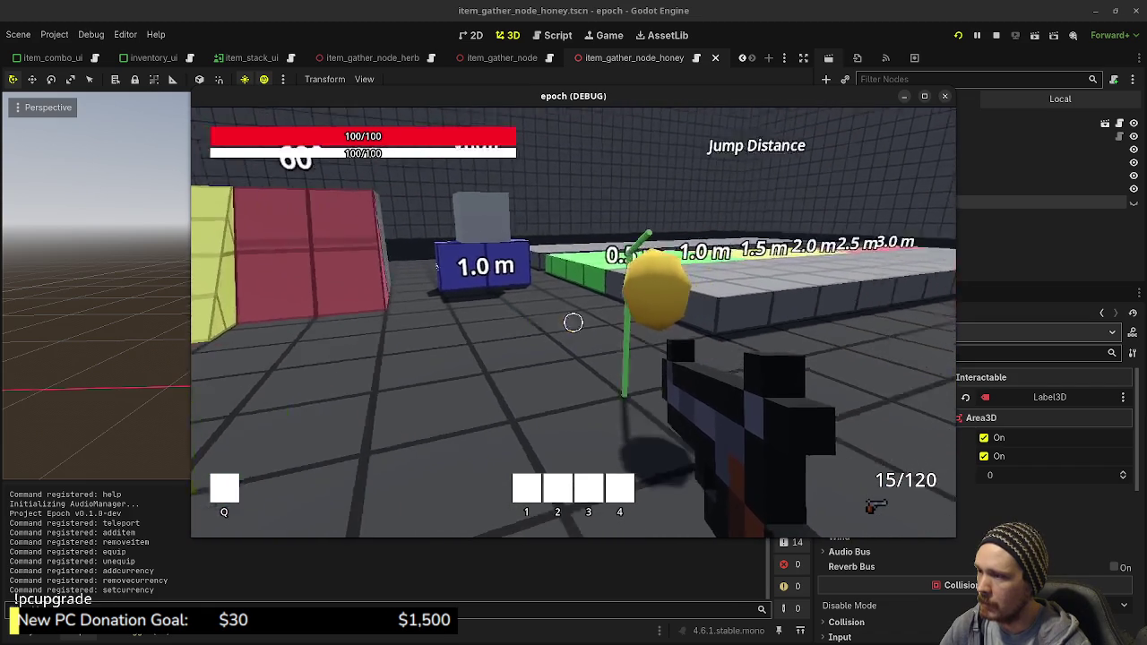
key(w)
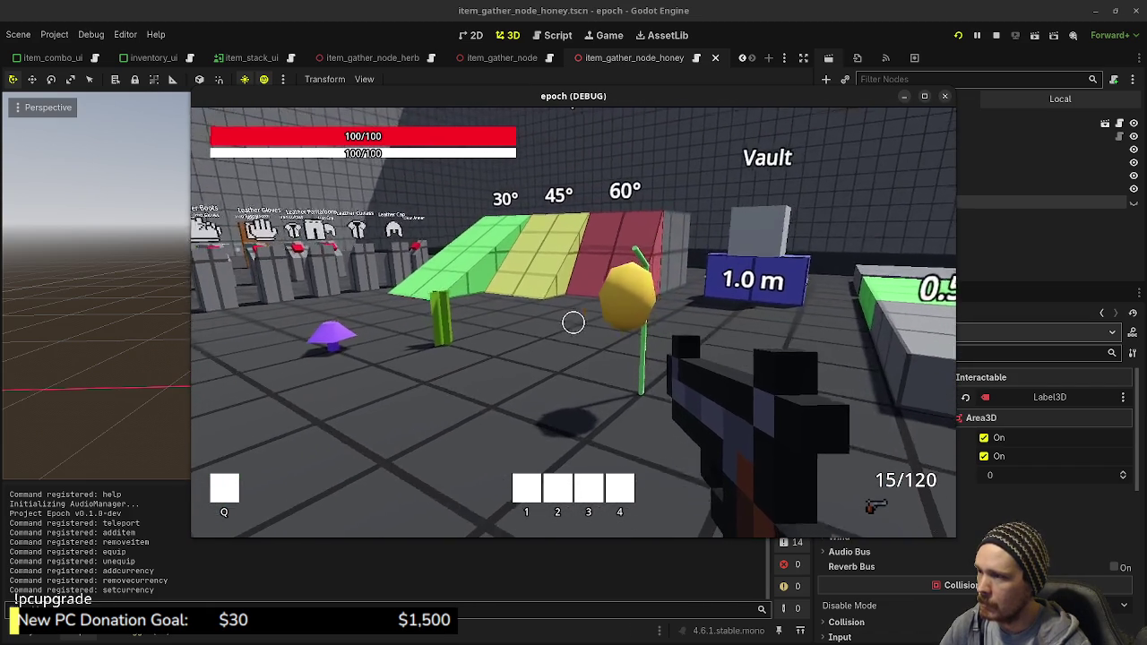
key(w)
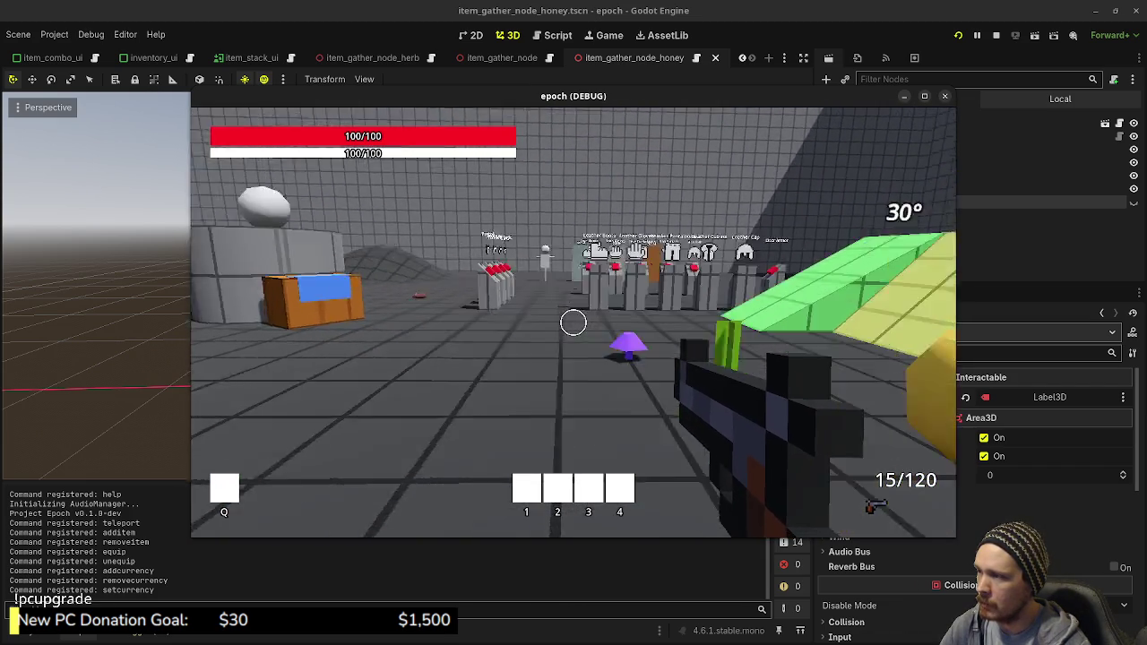
key(d)
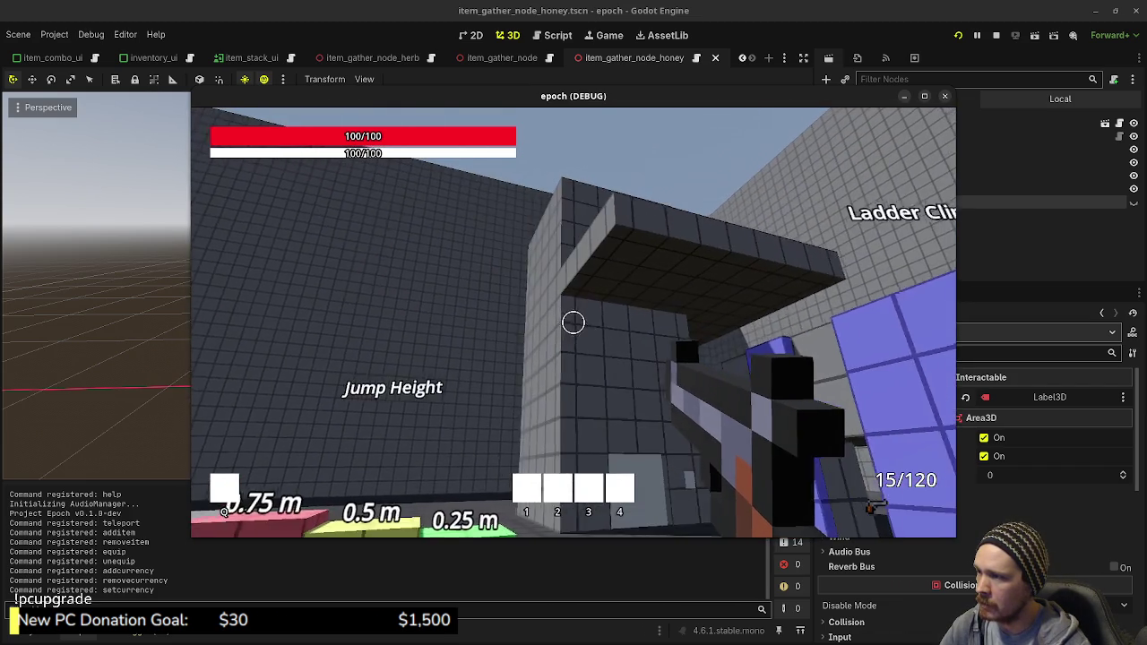
key(w)
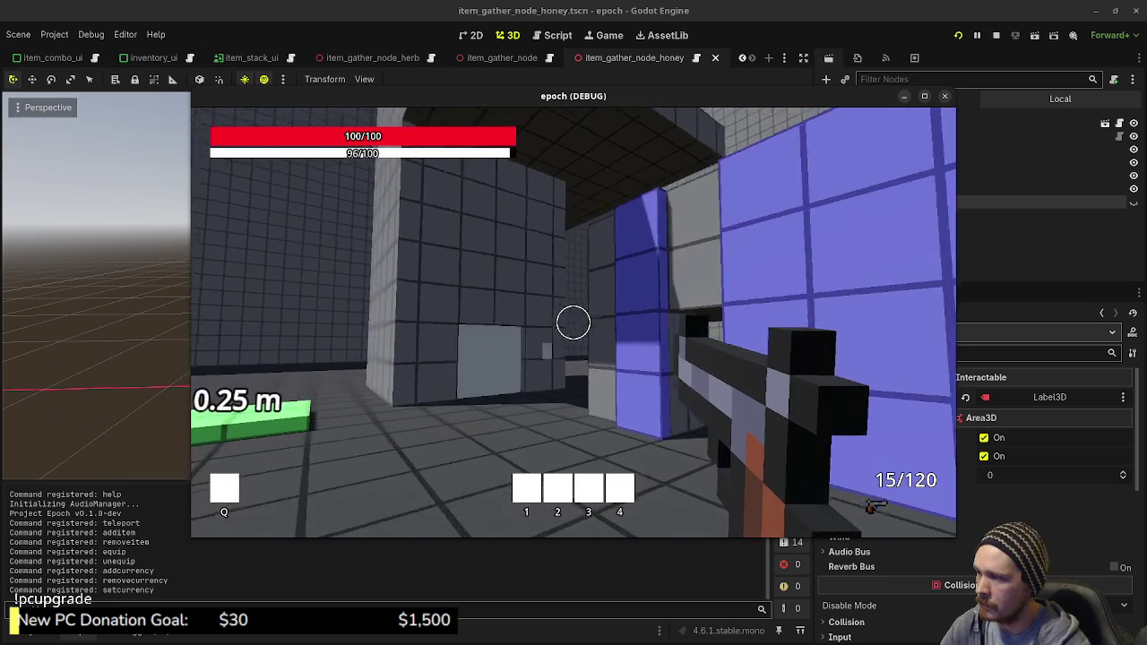
key(w)
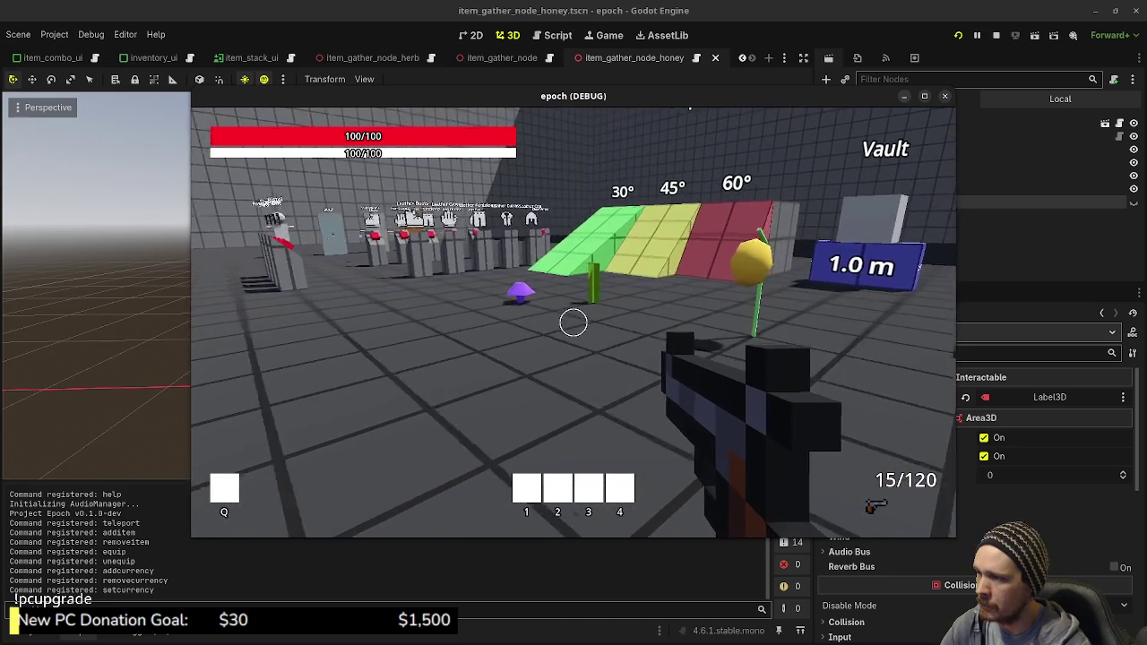
key(w)
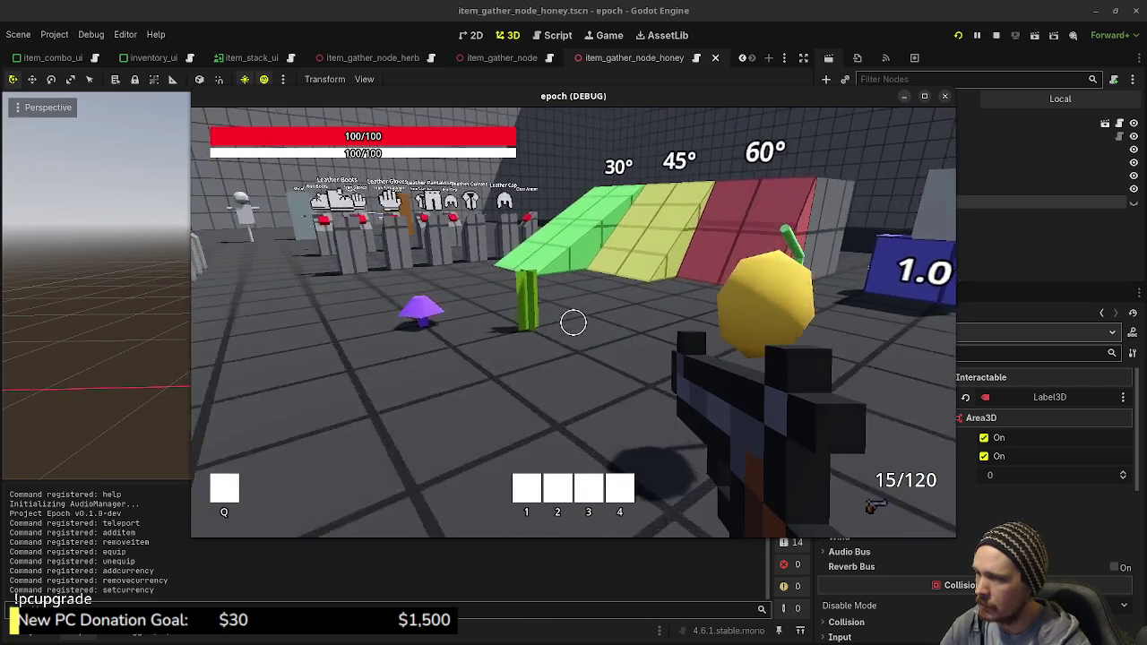
key(w)
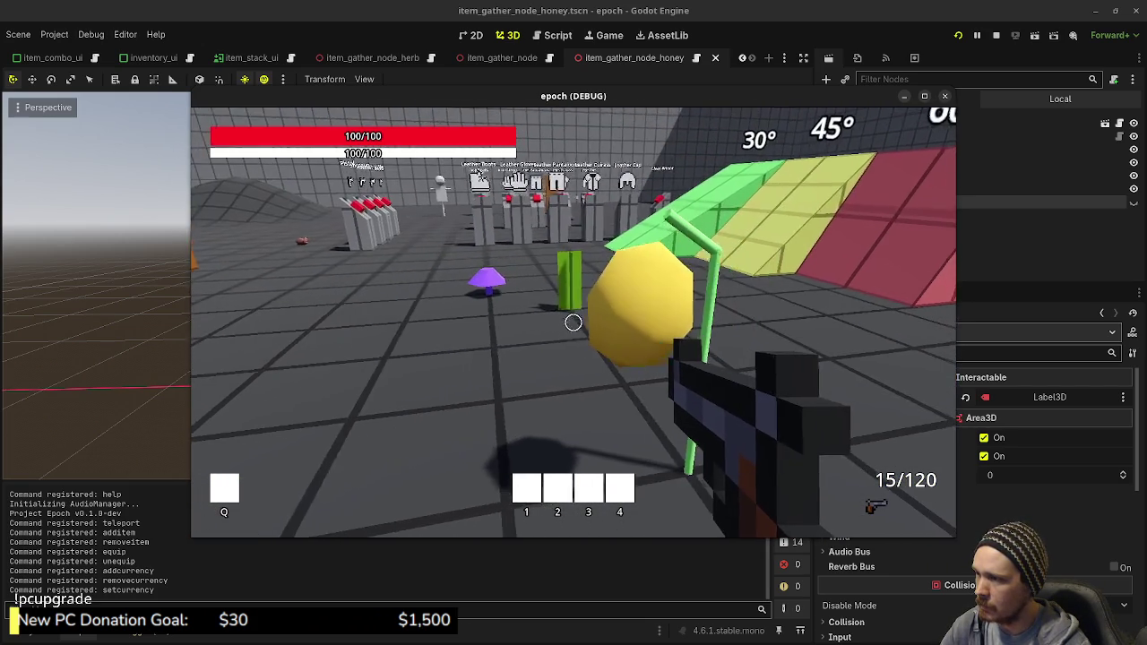
key(w)
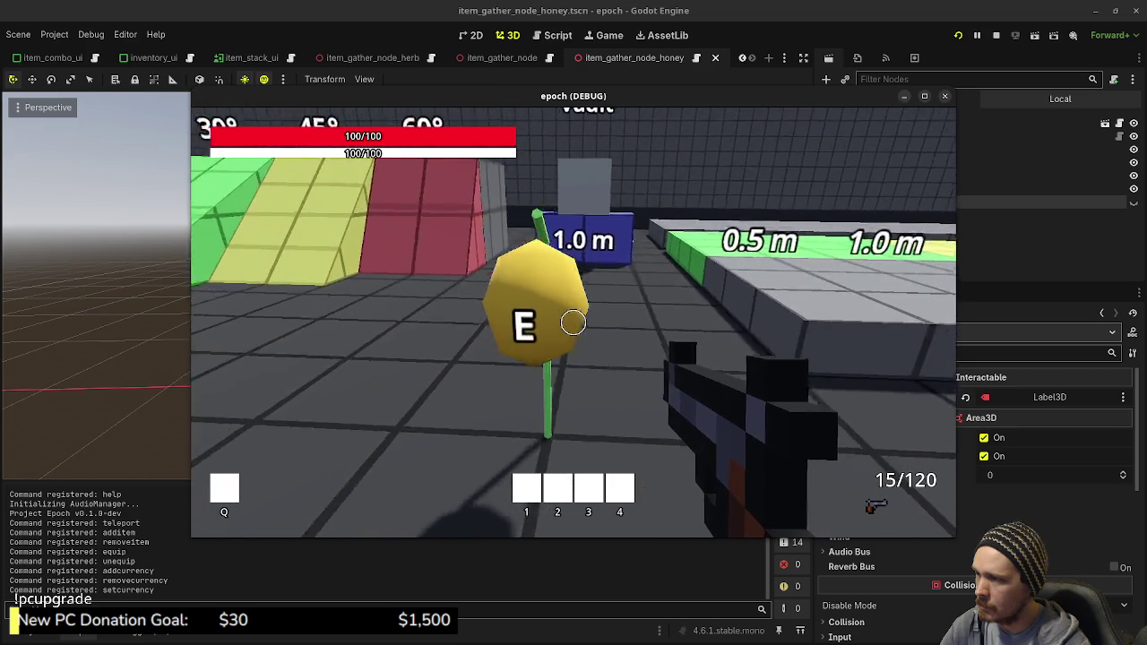
key(a)
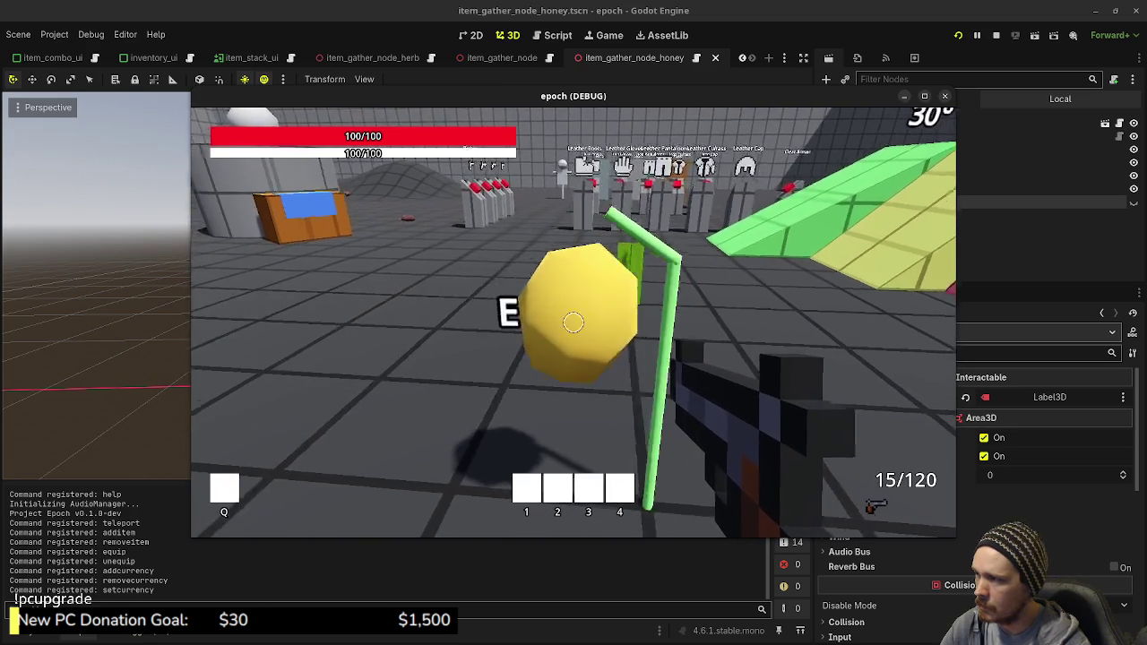
key(a)
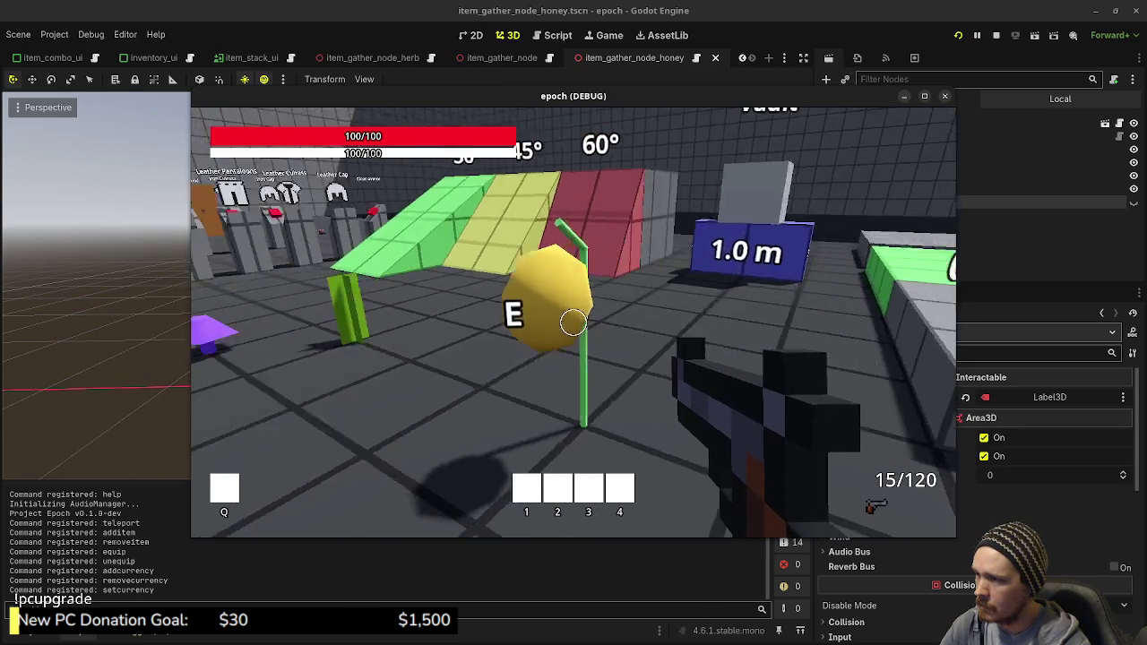
key(a)
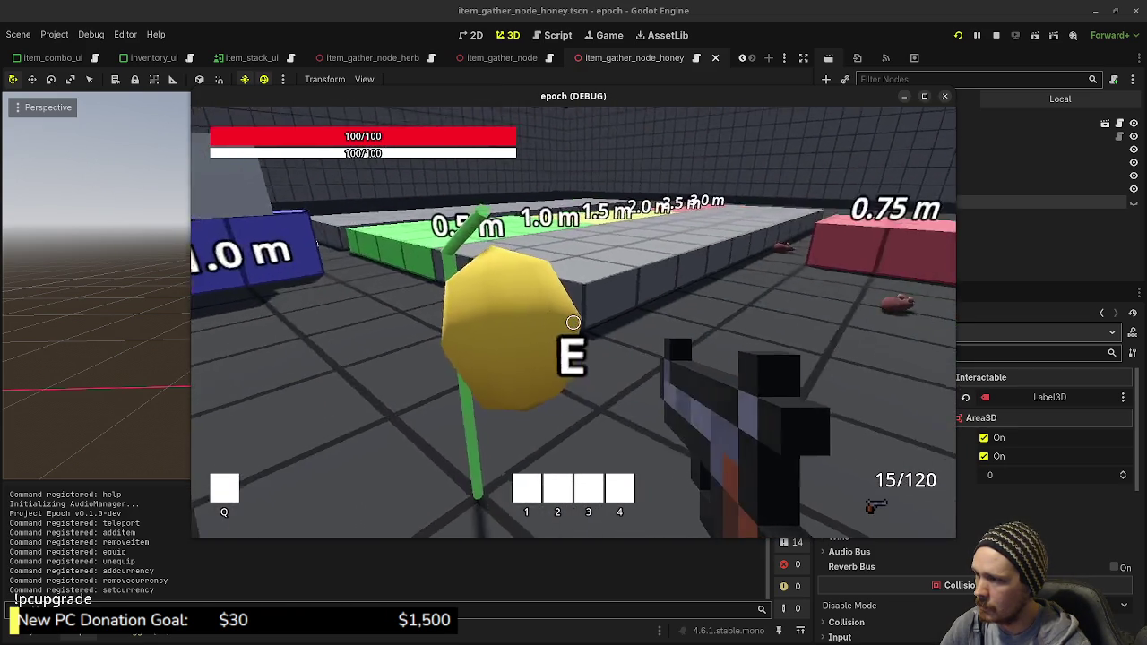
key(a)
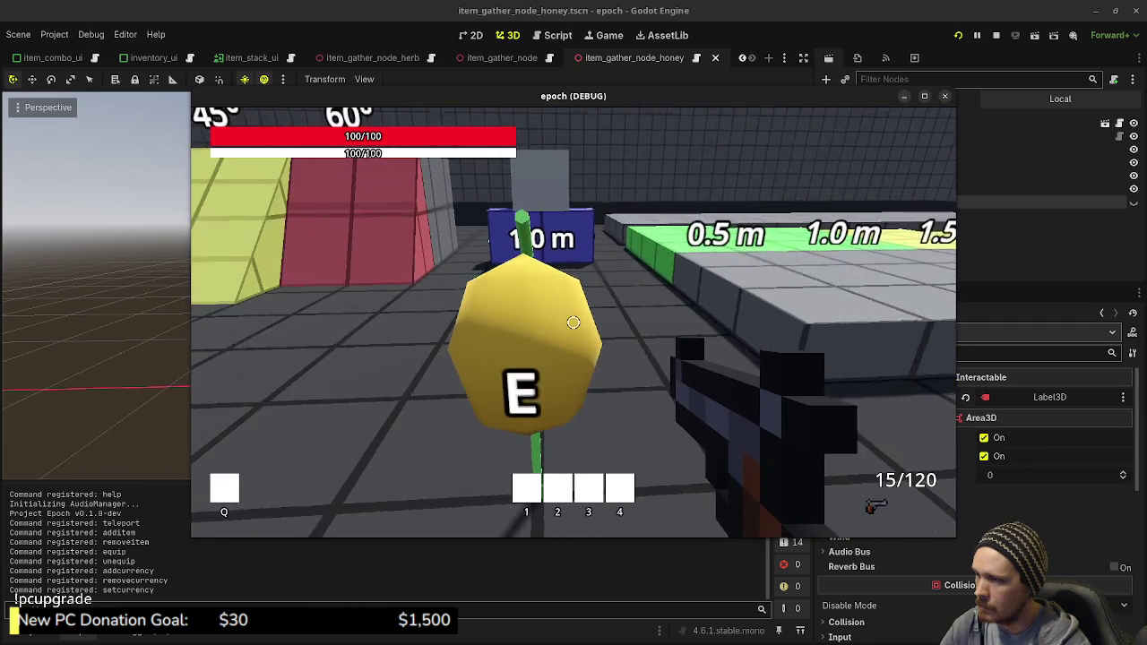
Step: Harvest the honey plant, green herb and purple crystal, checking the new inventory stacks
key(Tab)
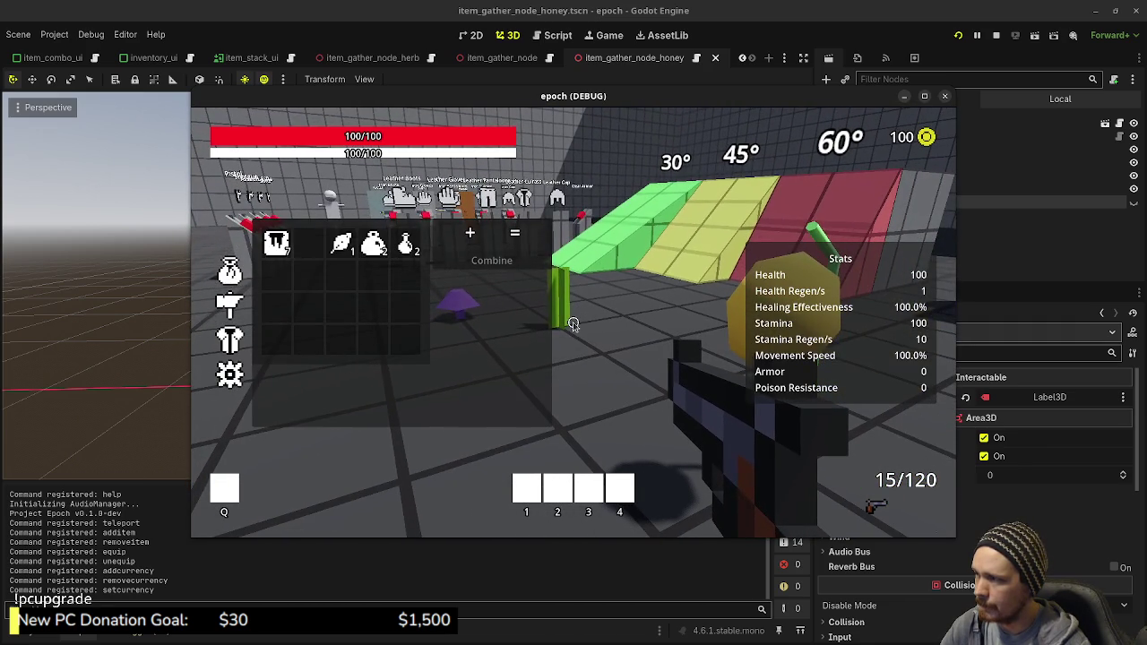
key(Tab)
key(w)
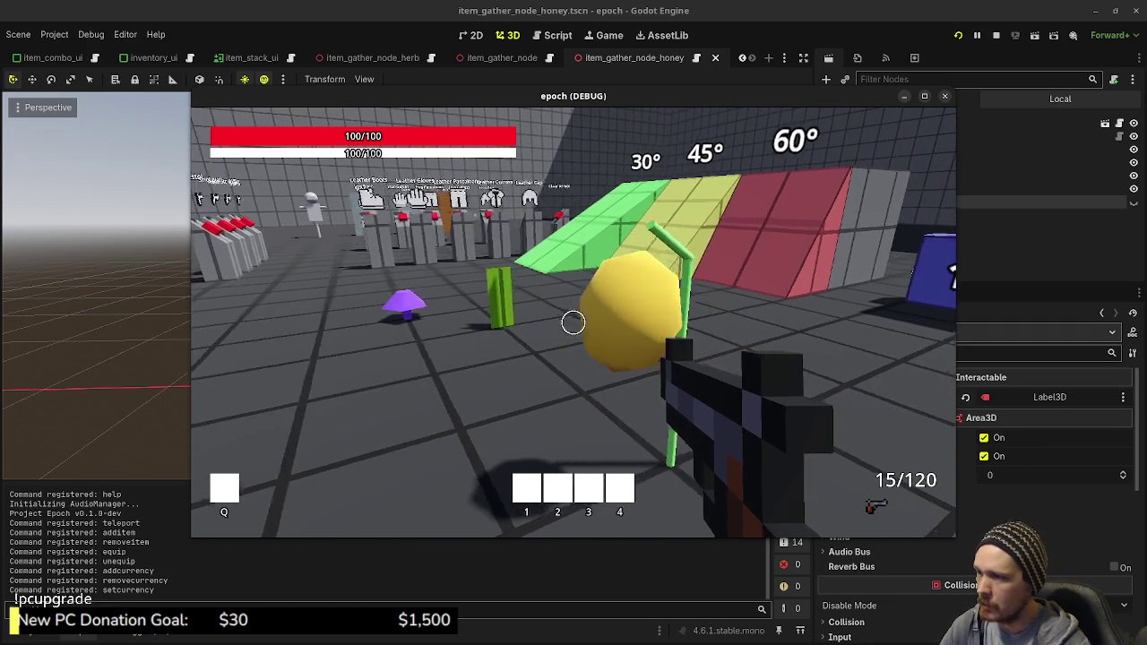
mouse_move(574, 323)
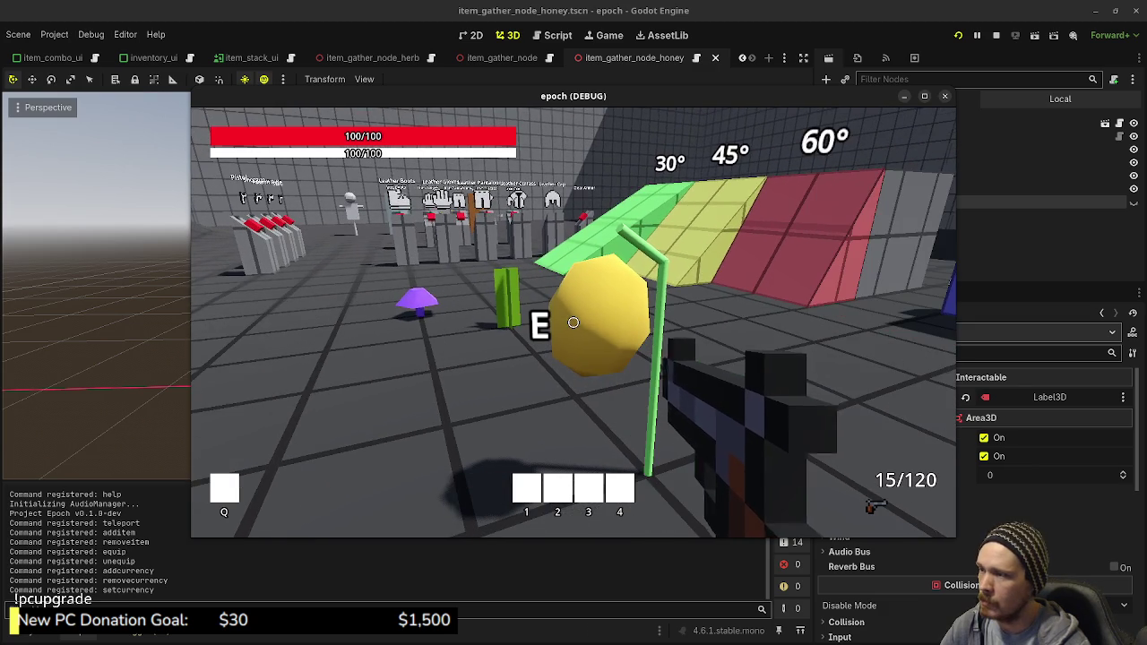
key(Tab)
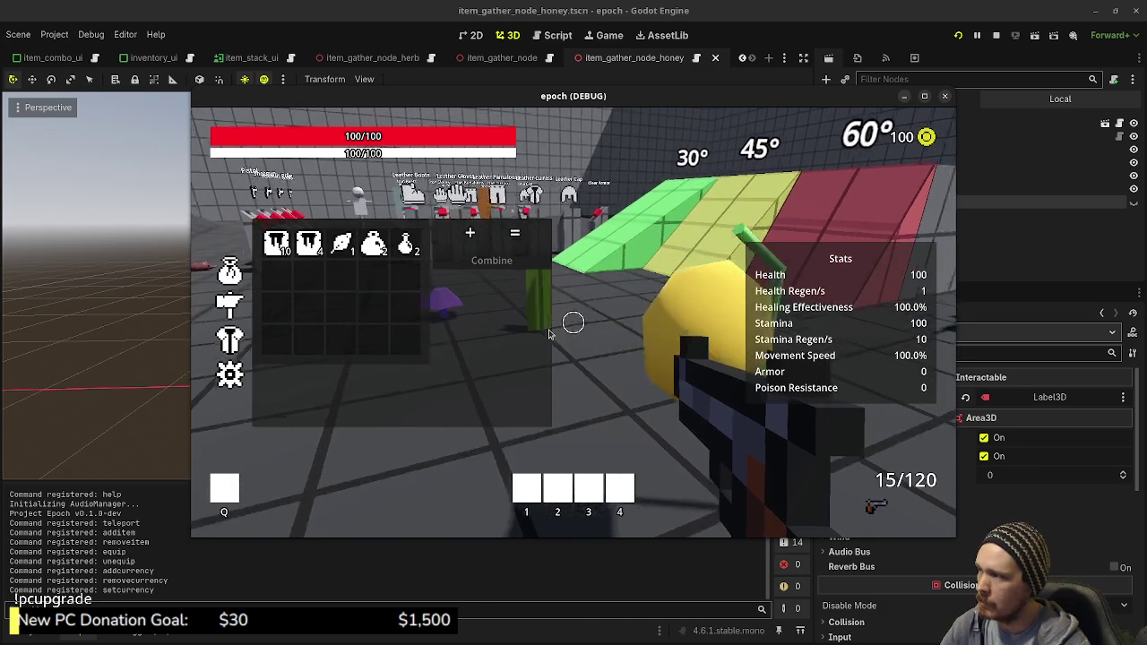
key(e)
key(Tab)
key(Tab)
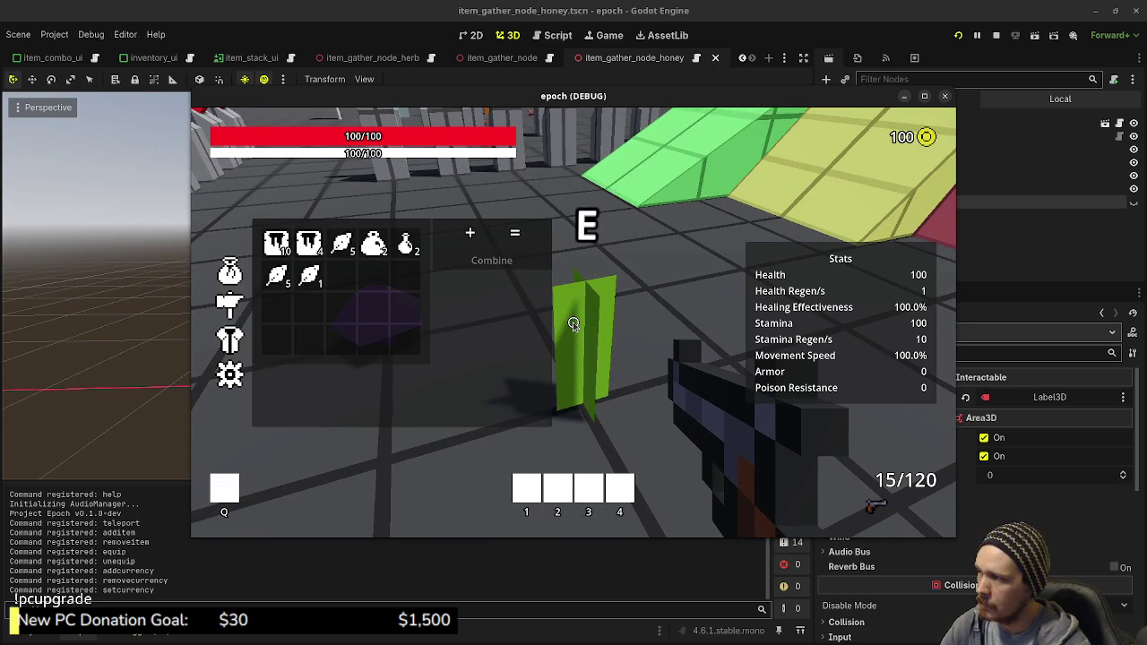
key(Tab)
key(Tab)
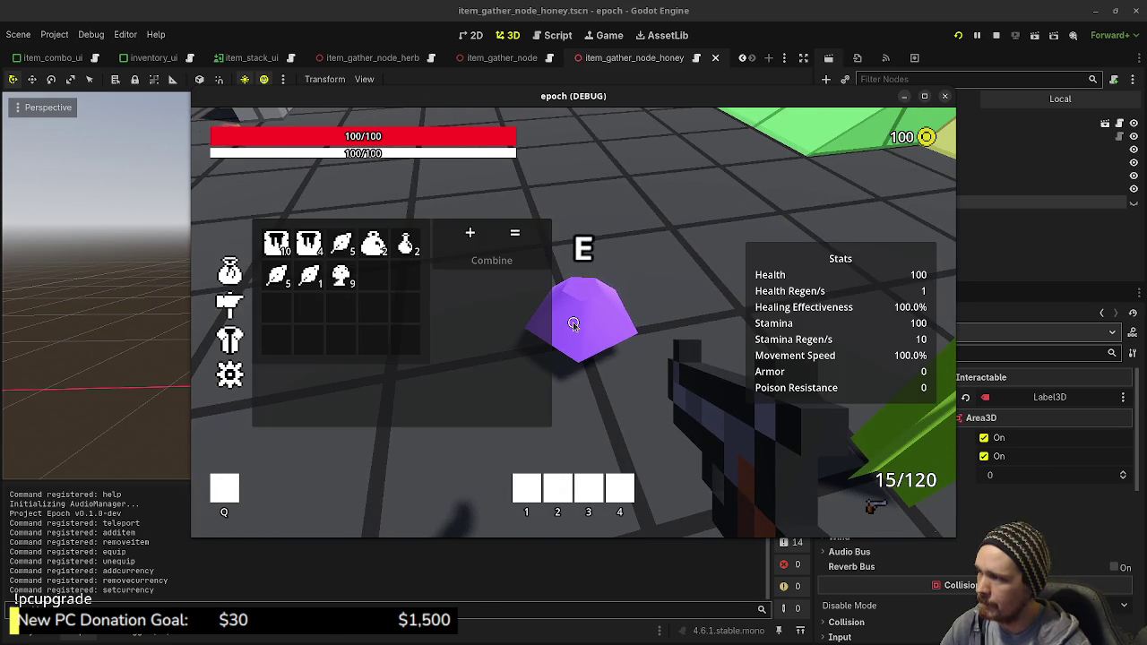
key(Tab)
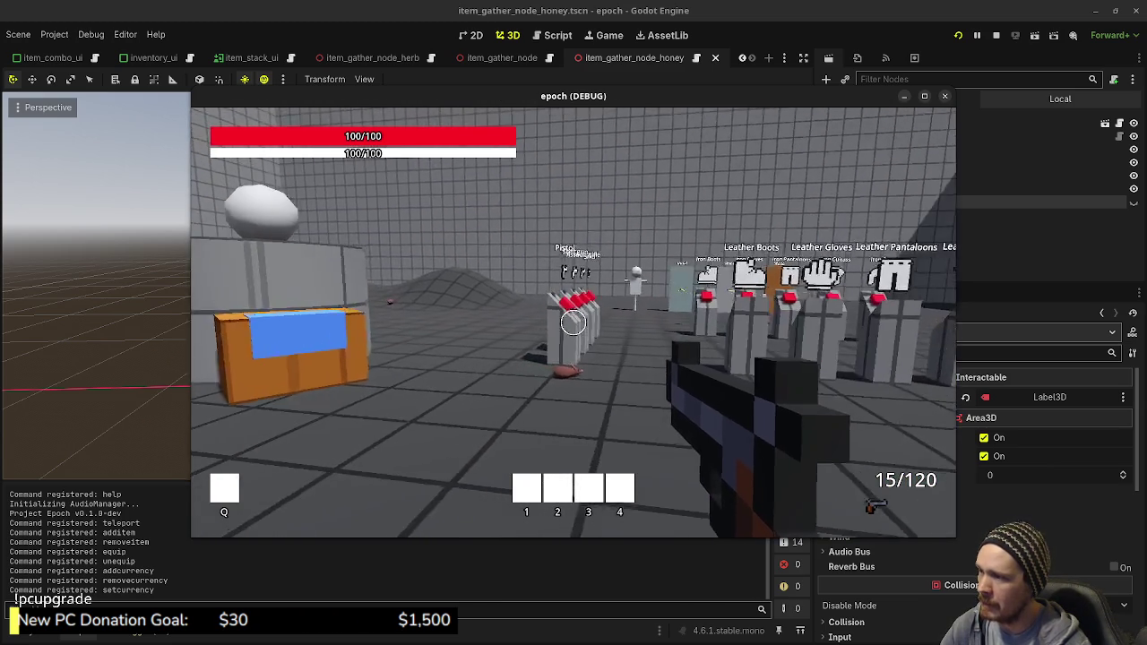
Step: Combine a herb and a mushroom into a potion, raising potions to 3 and leaving 8 mushrooms
key(w)
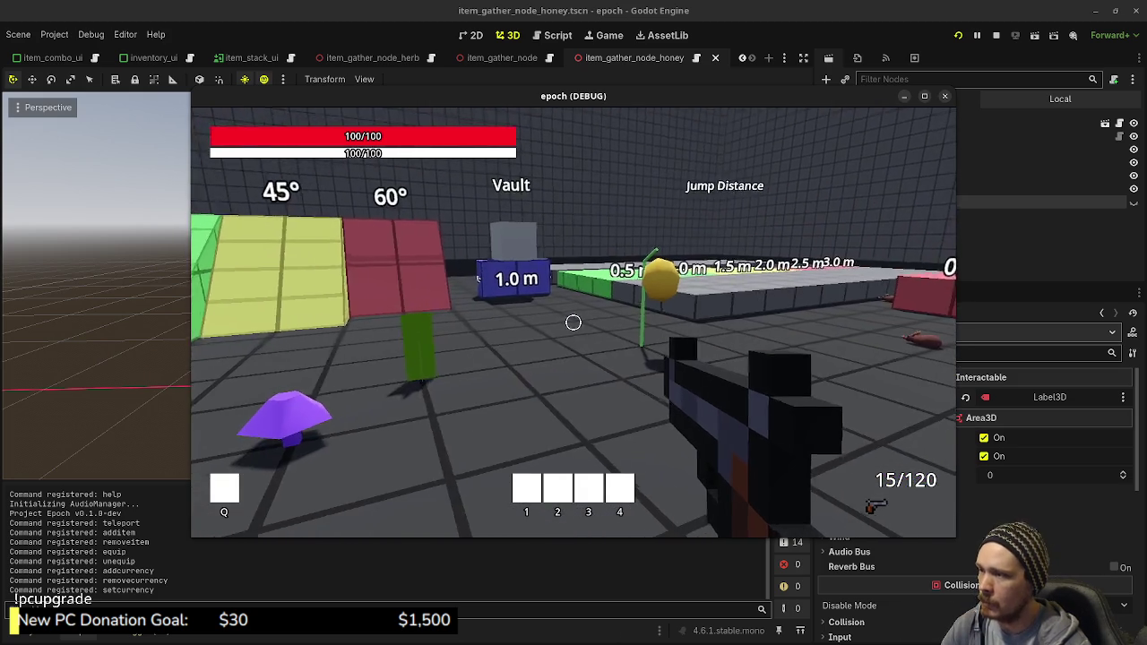
key(Tab)
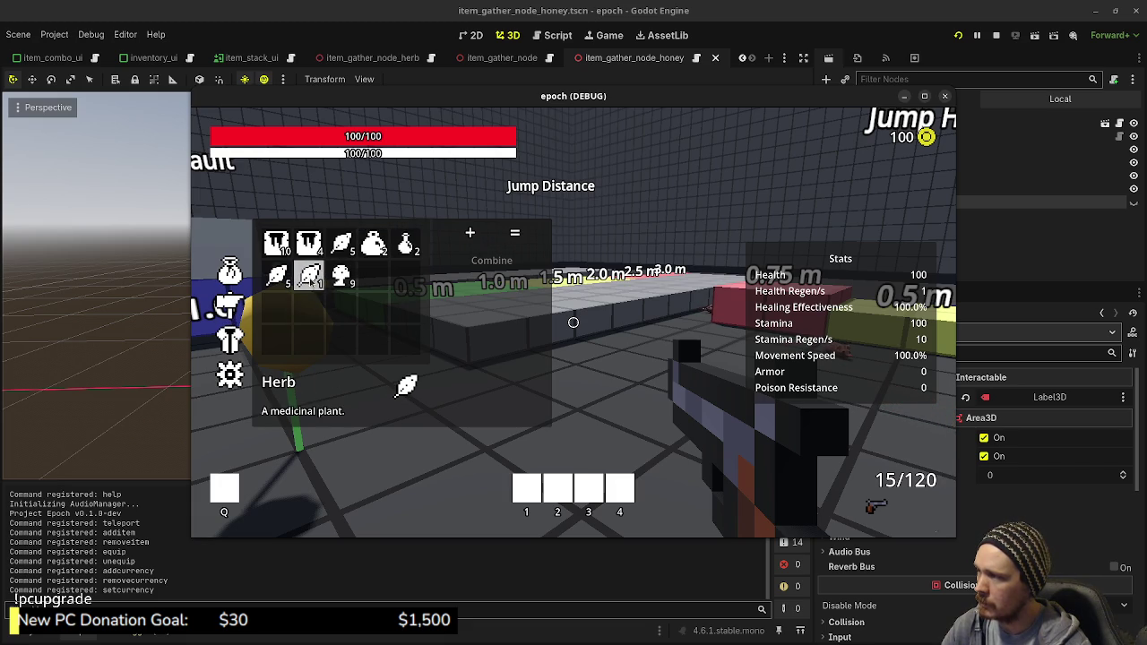
click(309, 276)
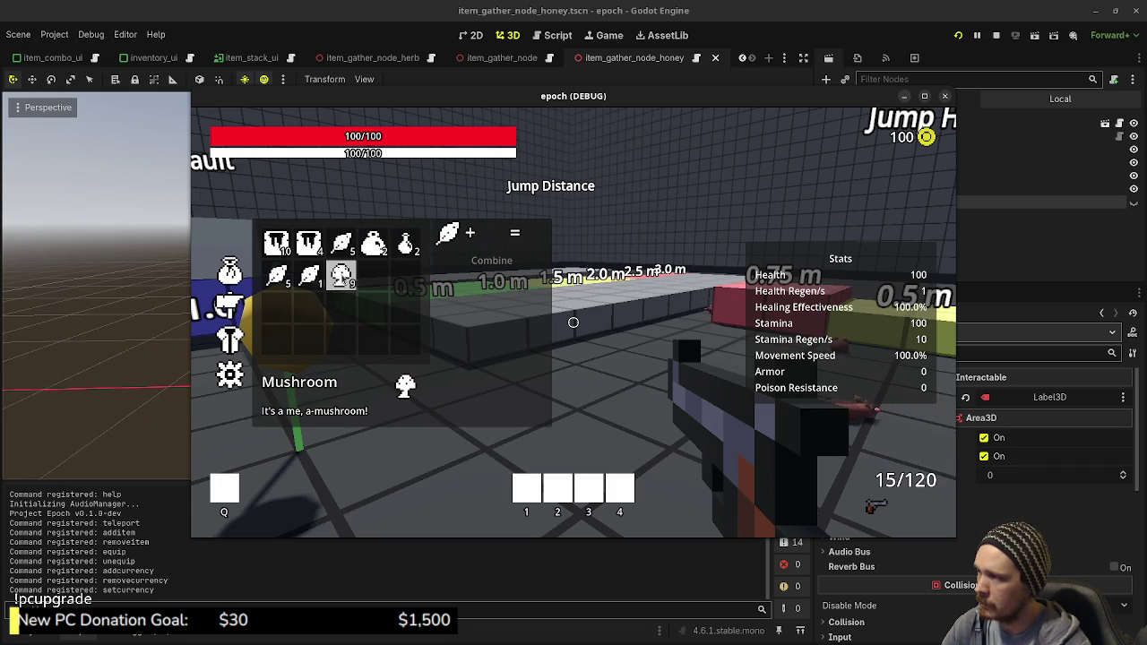
click(340, 275)
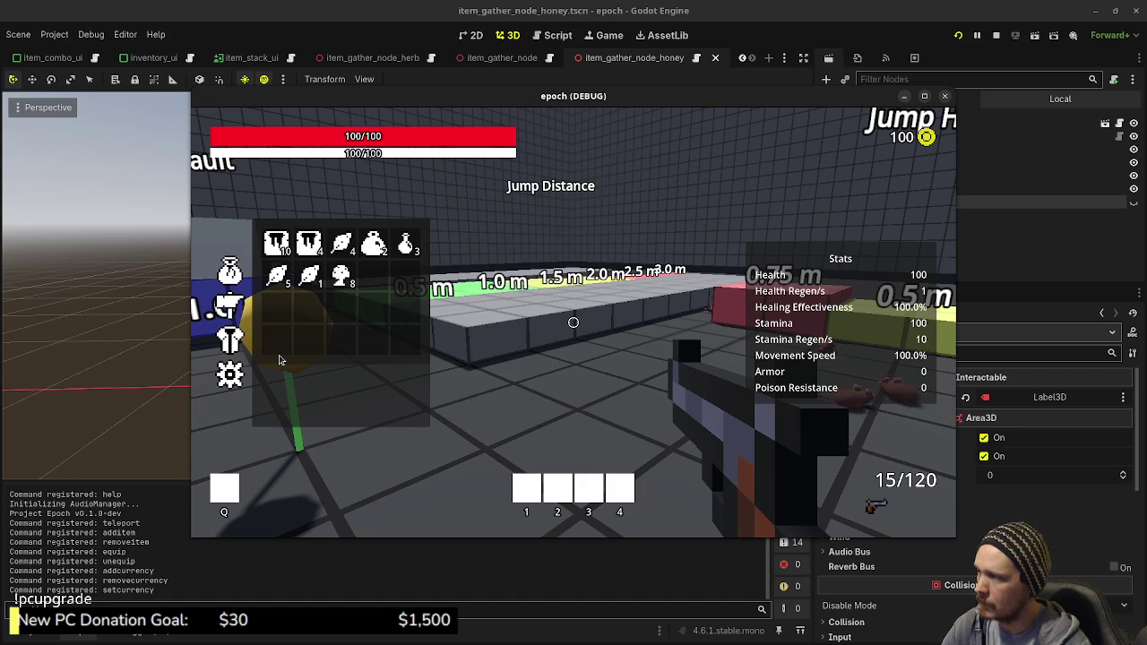
key(Tab)
Step: Walk around the respawned honey node, now a bare stem, and approach the purple gem
key(w)
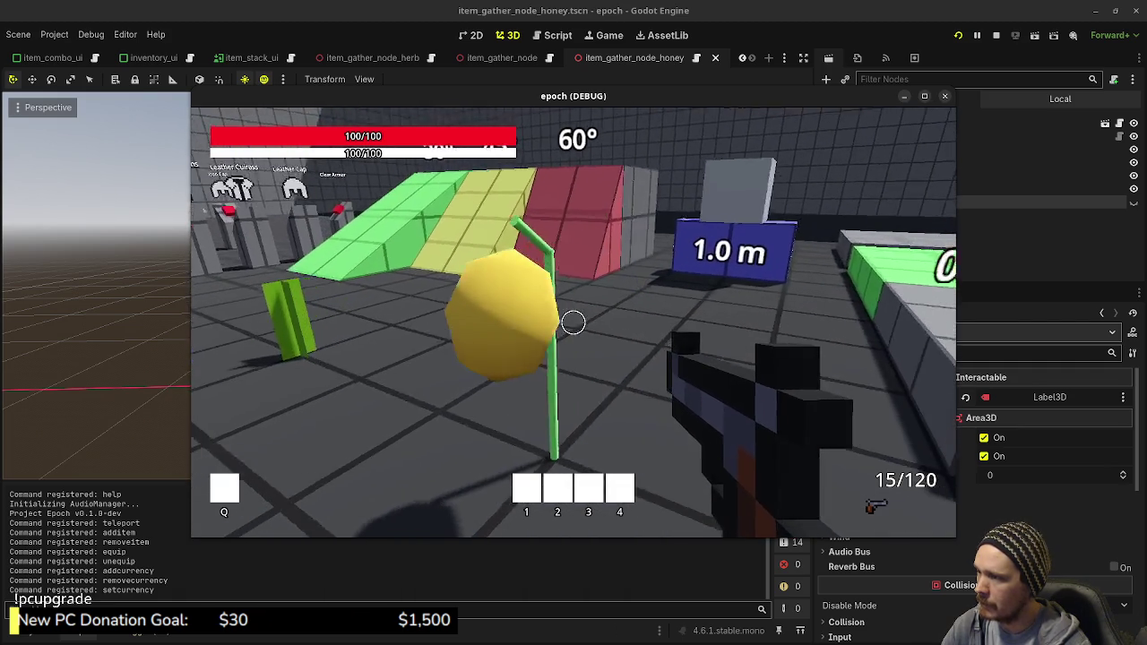
key(a)
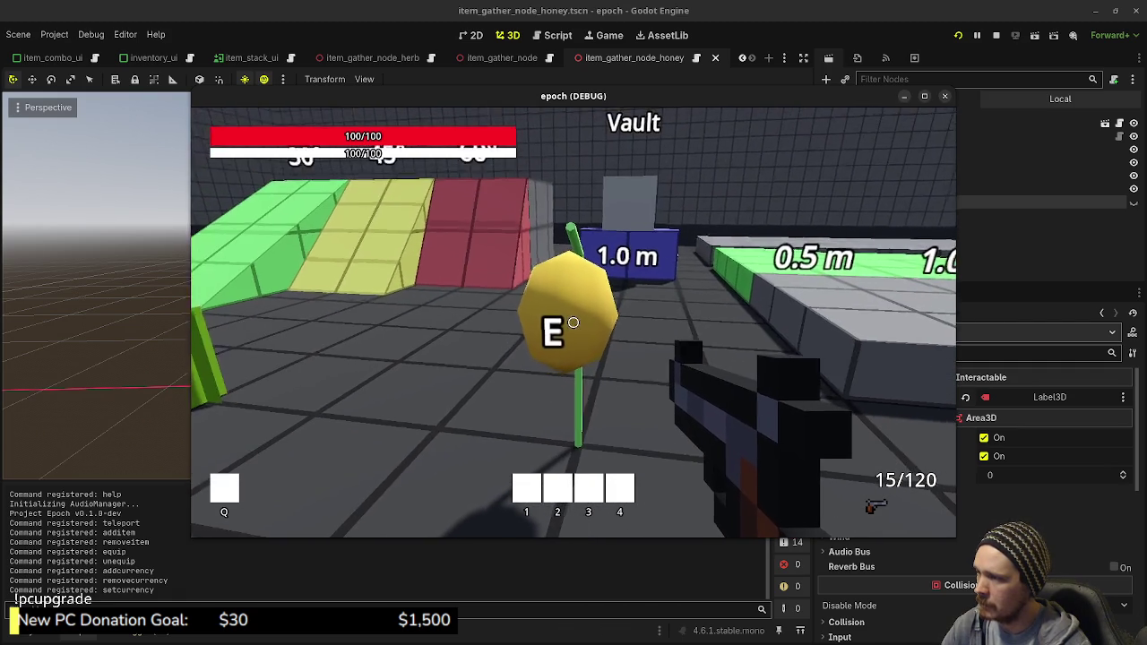
key(w)
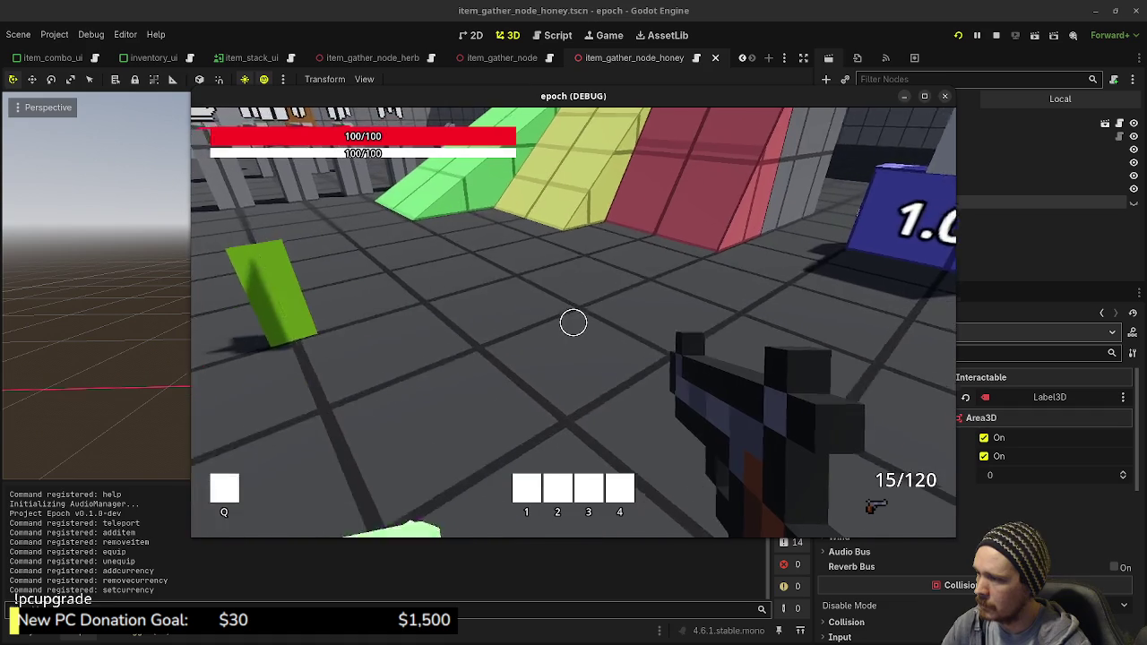
key(s)
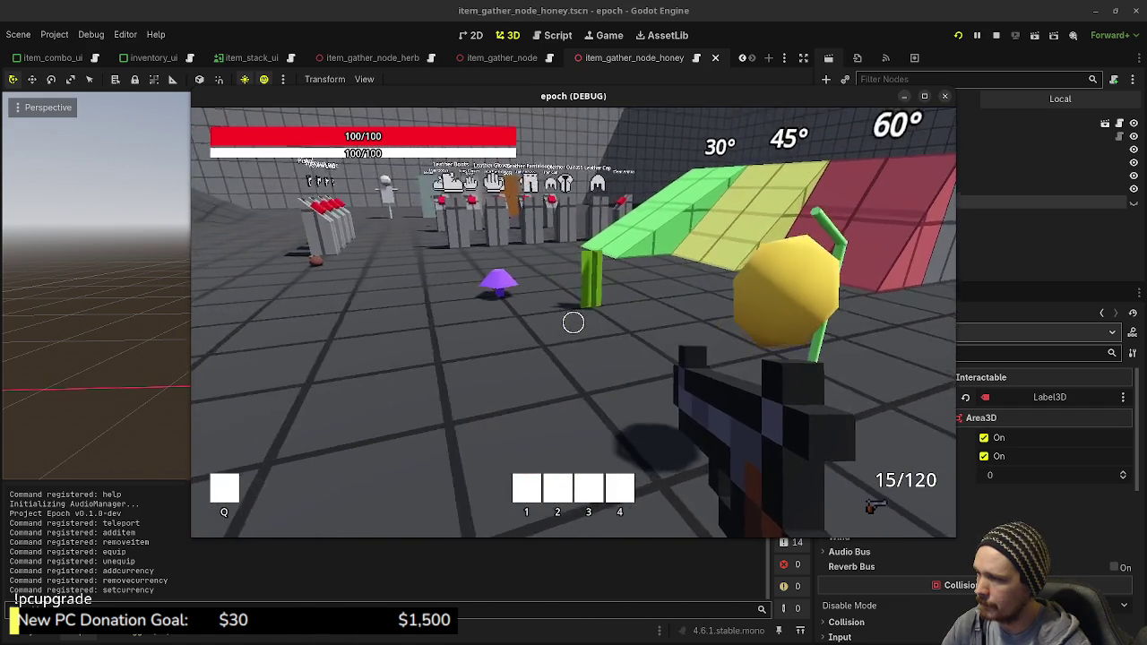
key(s)
key(a)
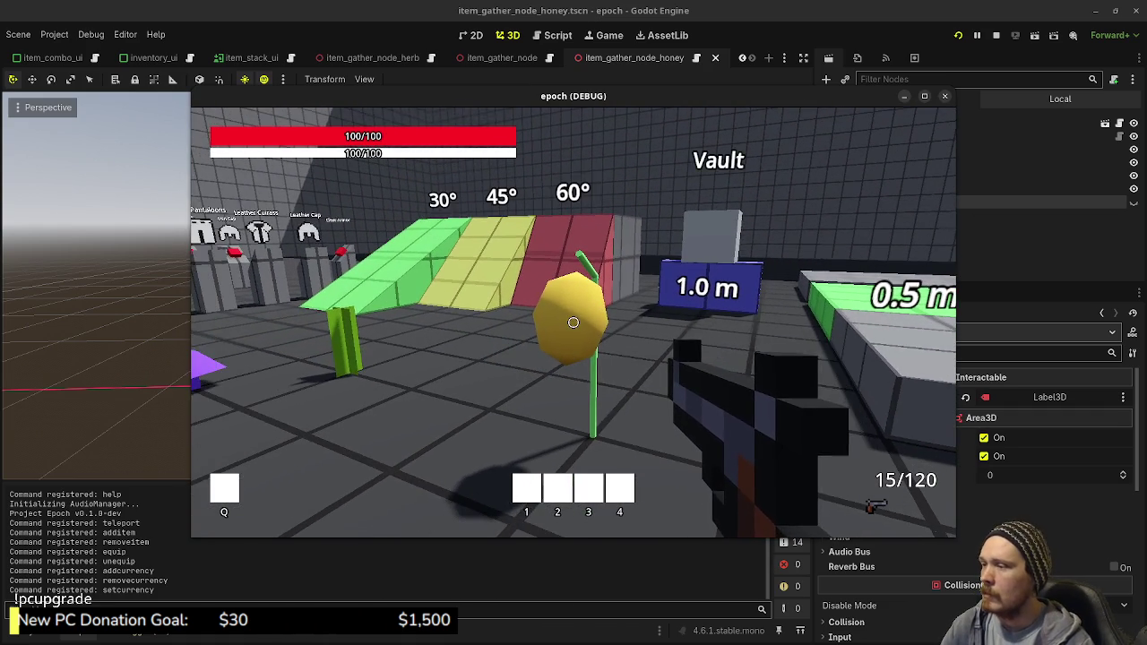
key(w)
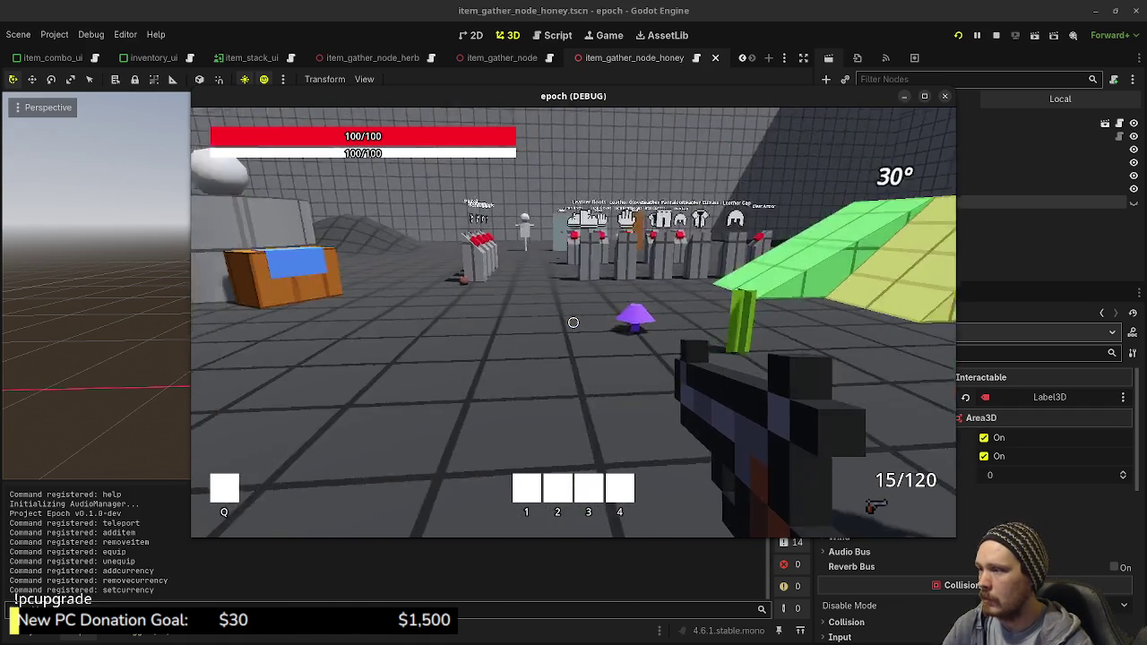
key(w)
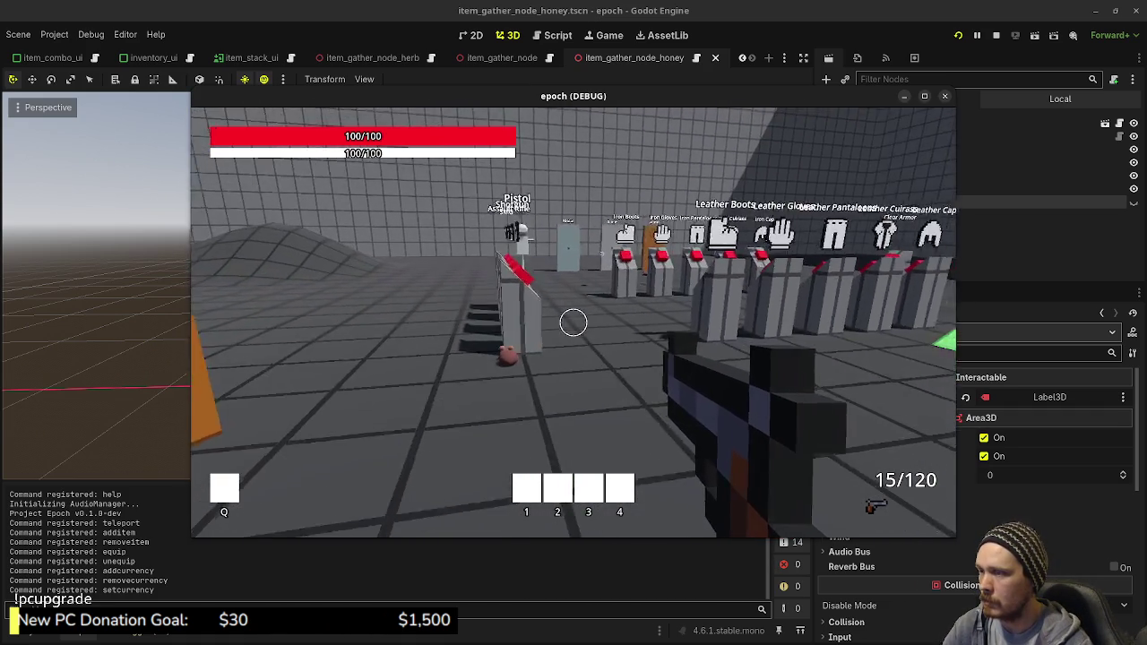
key(w)
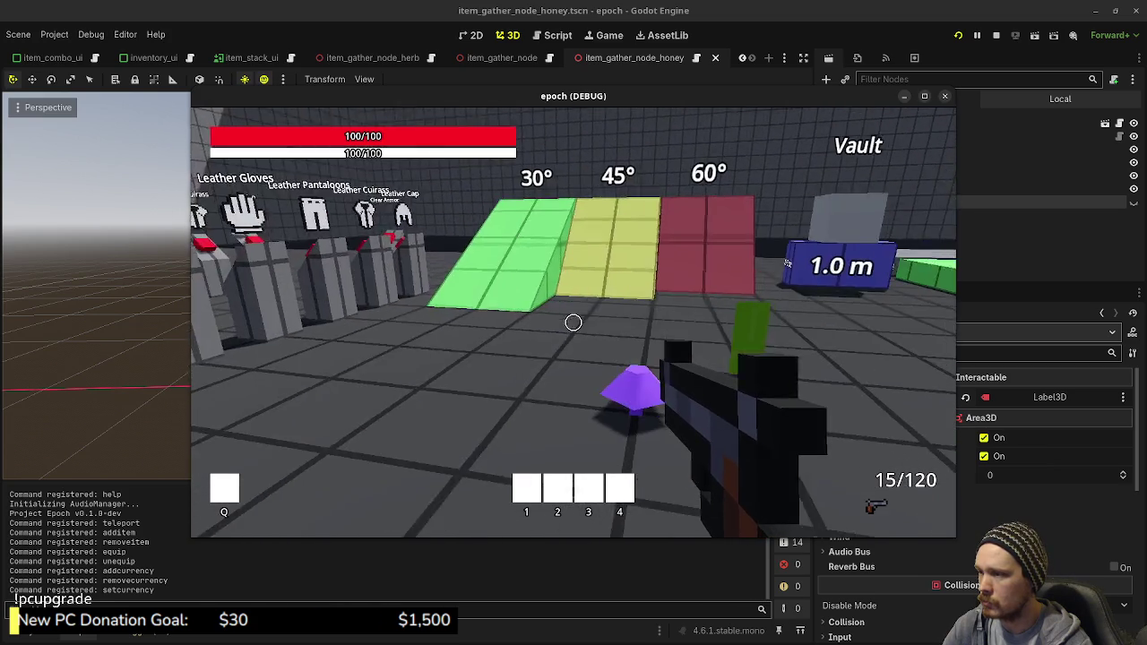
key(w)
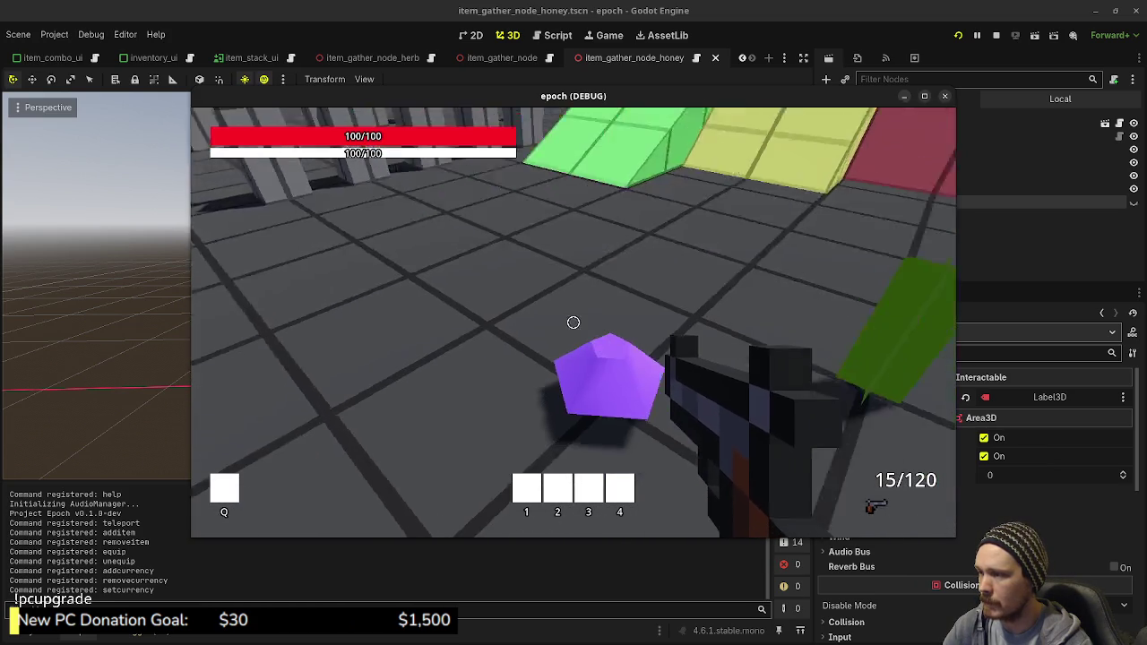
Step: Swap weapons twice at the weapon pedestals
key(w)
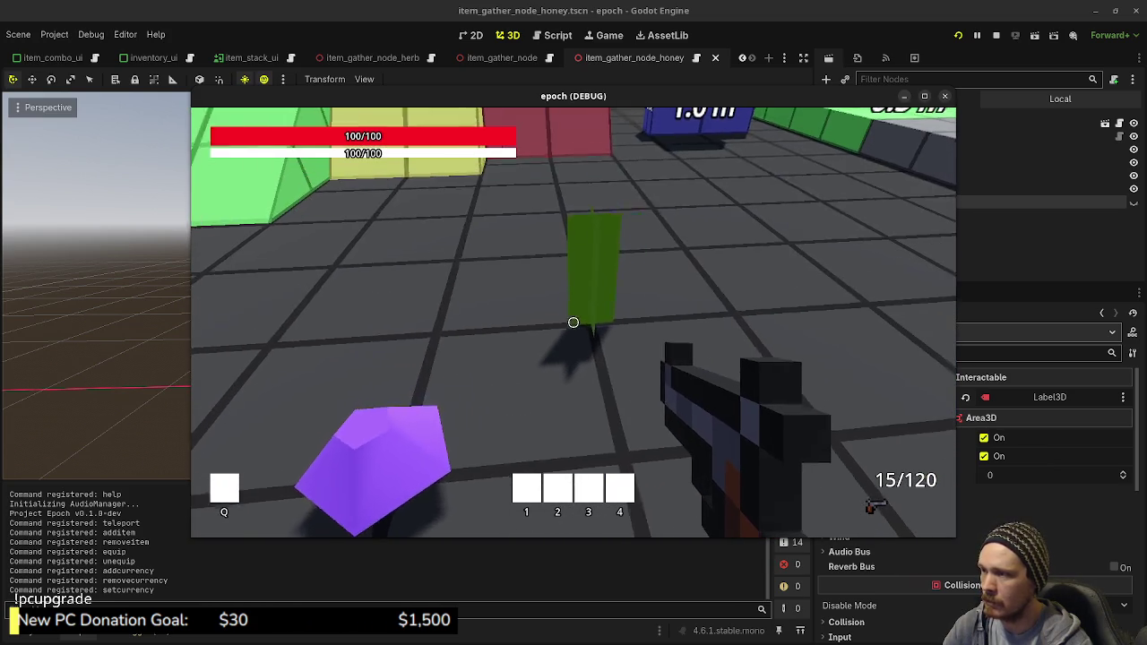
key(w)
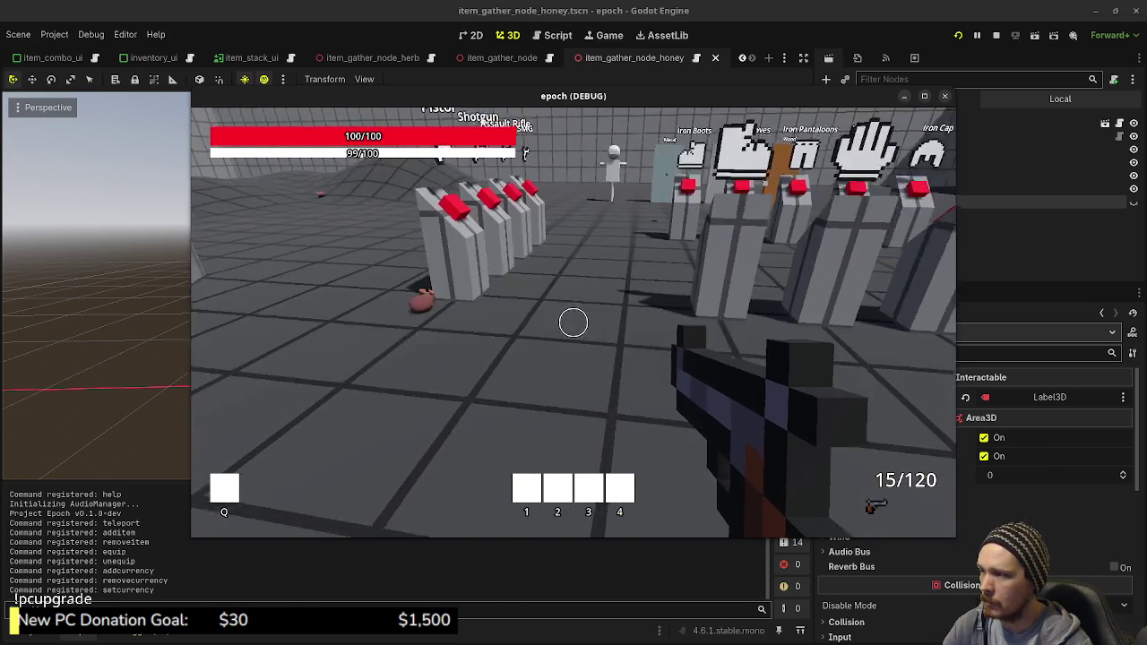
key(e)
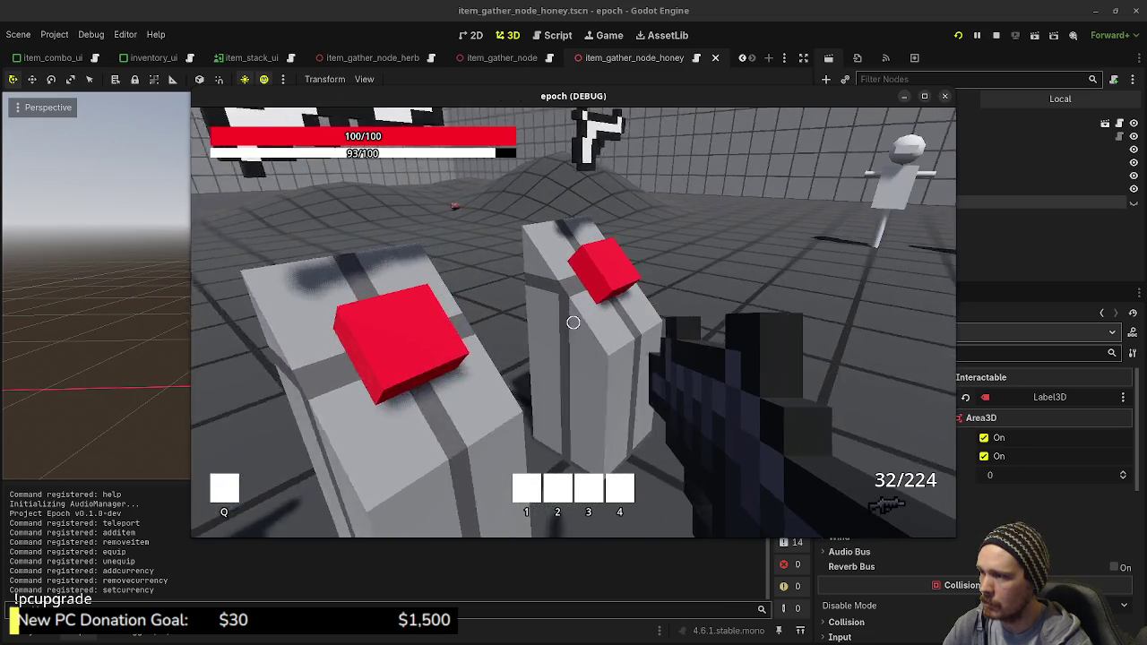
key(e)
key(e)
key(w)
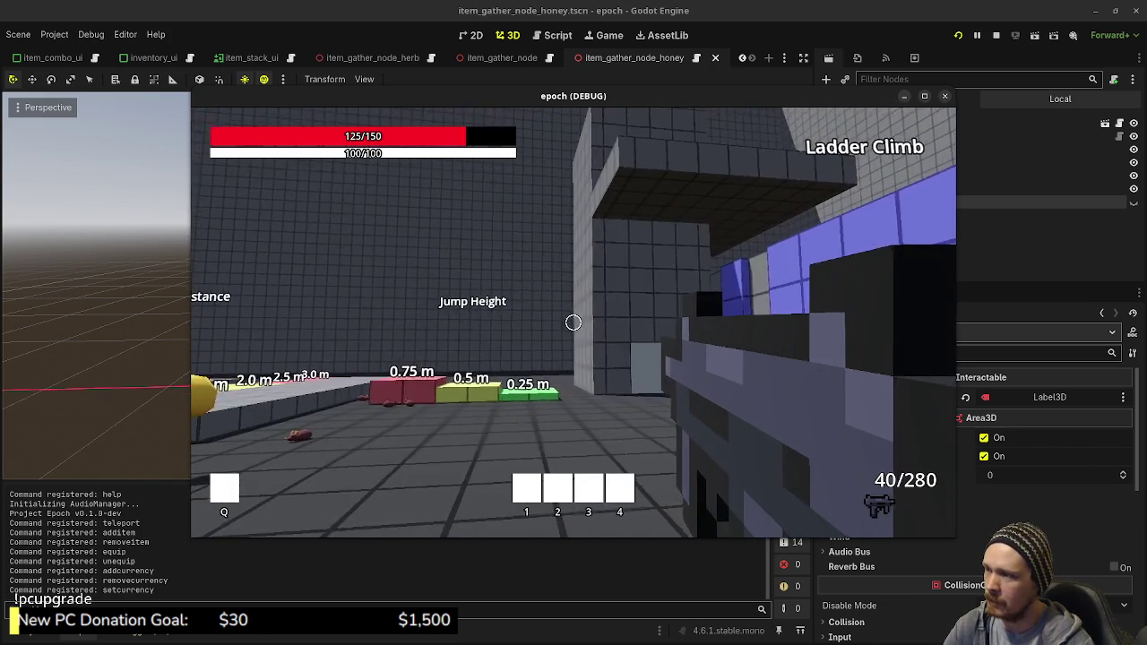
Step: Sprint down the corridor past the Item Shop and into the blue pillar to teleport outdoors
key(space)
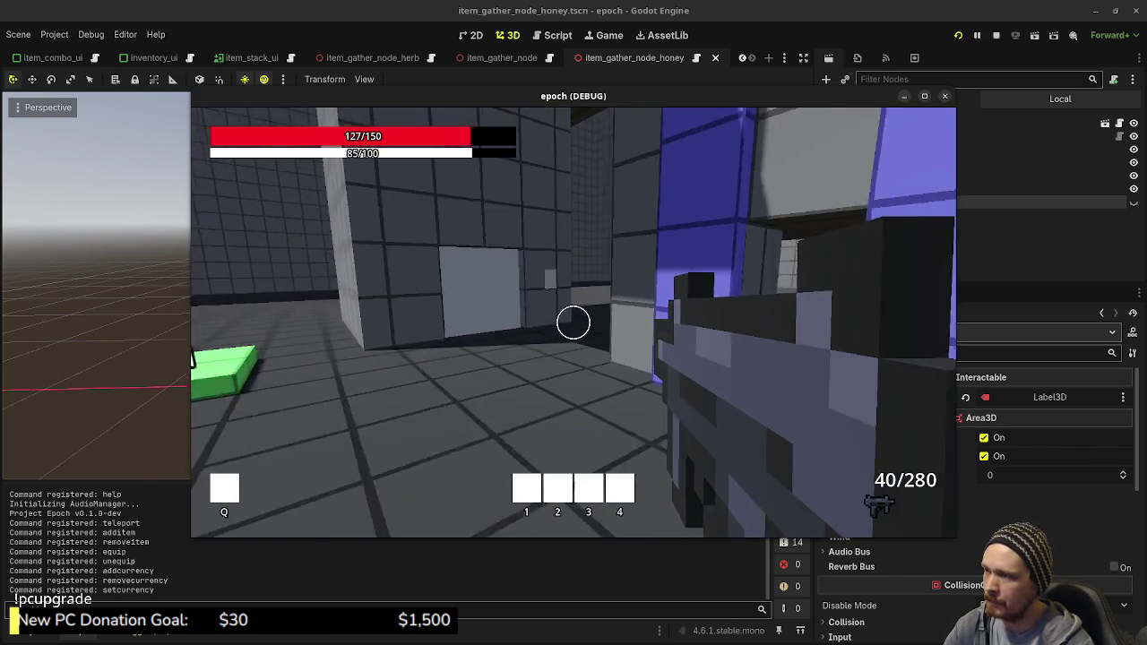
key(w)
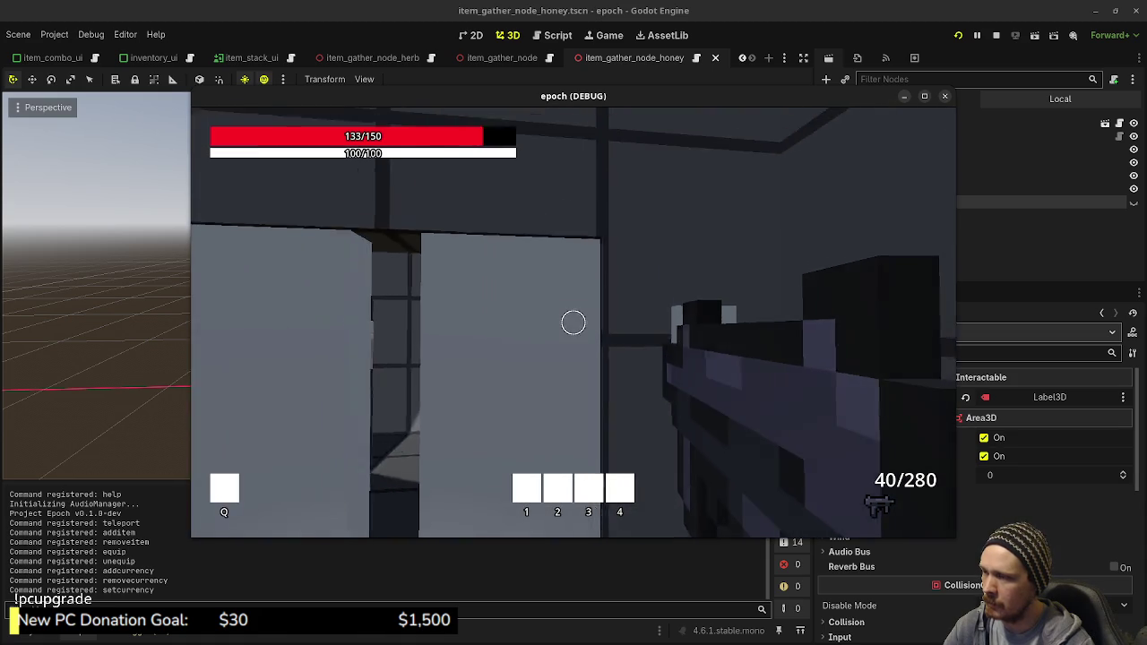
key(w)
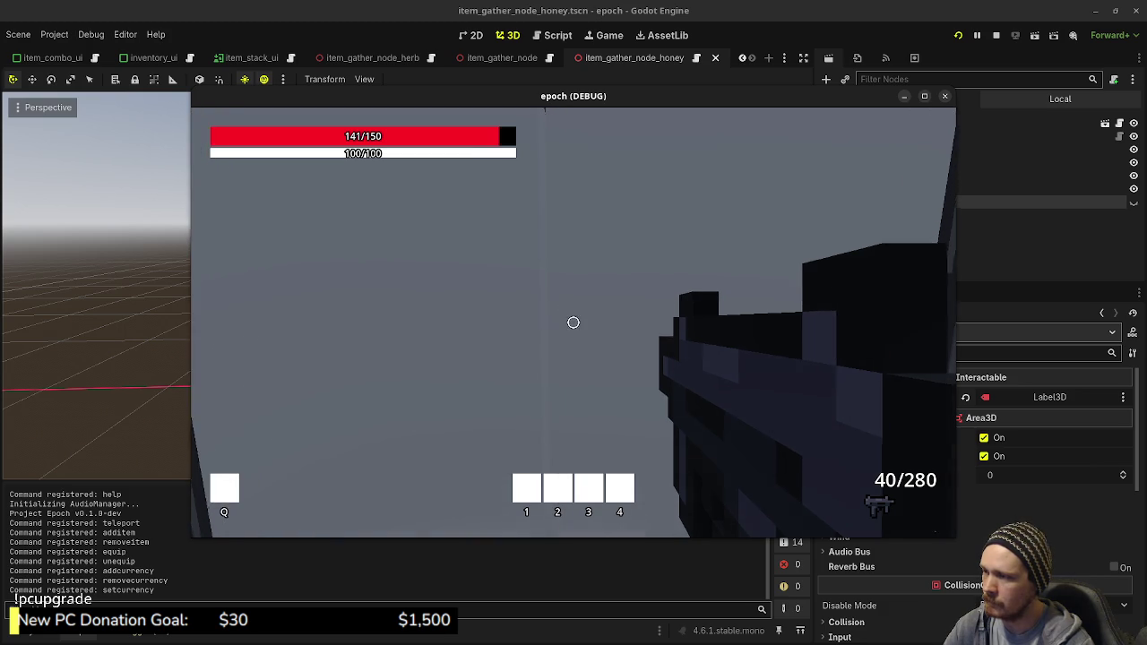
key(shift+w)
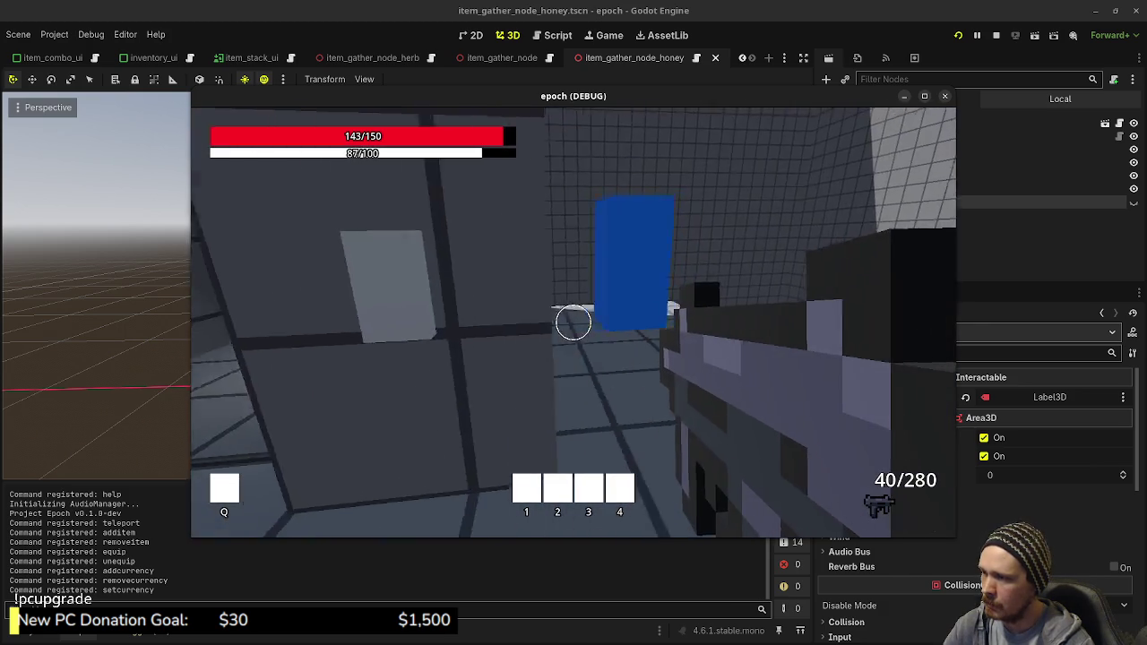
key(shift+w)
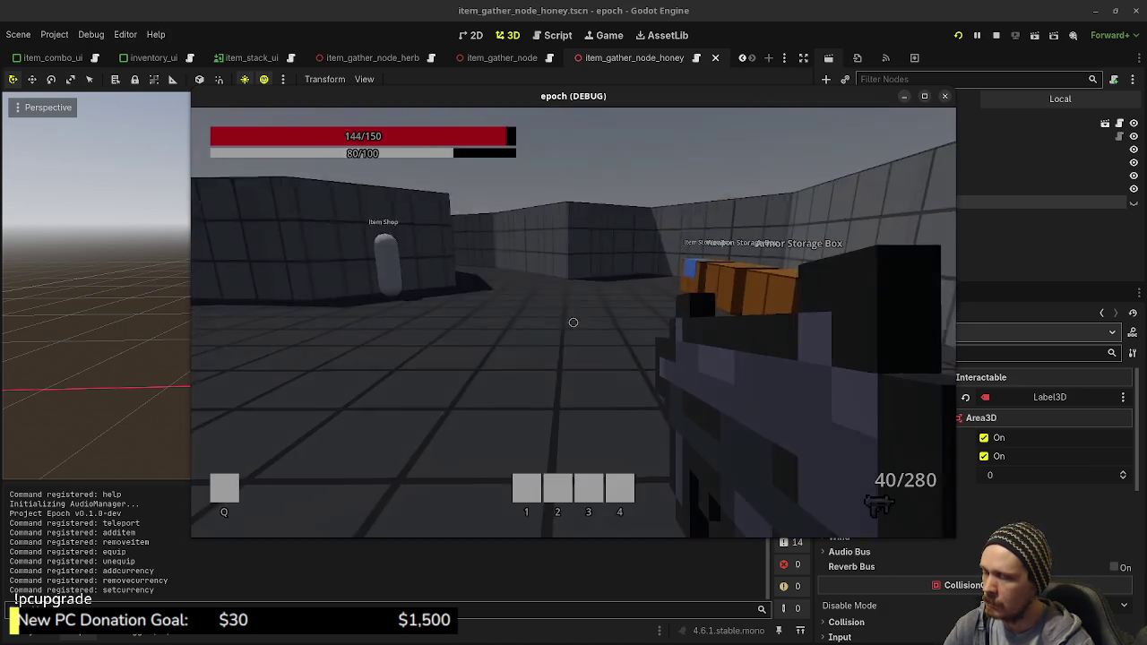
key(w)
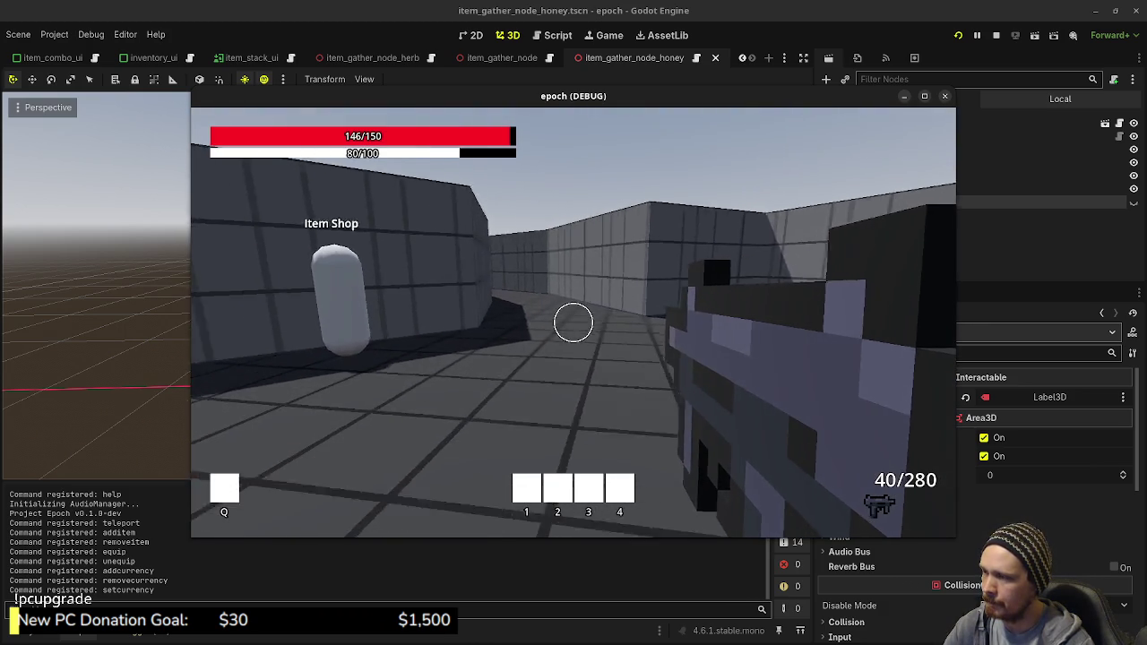
key(shift+w)
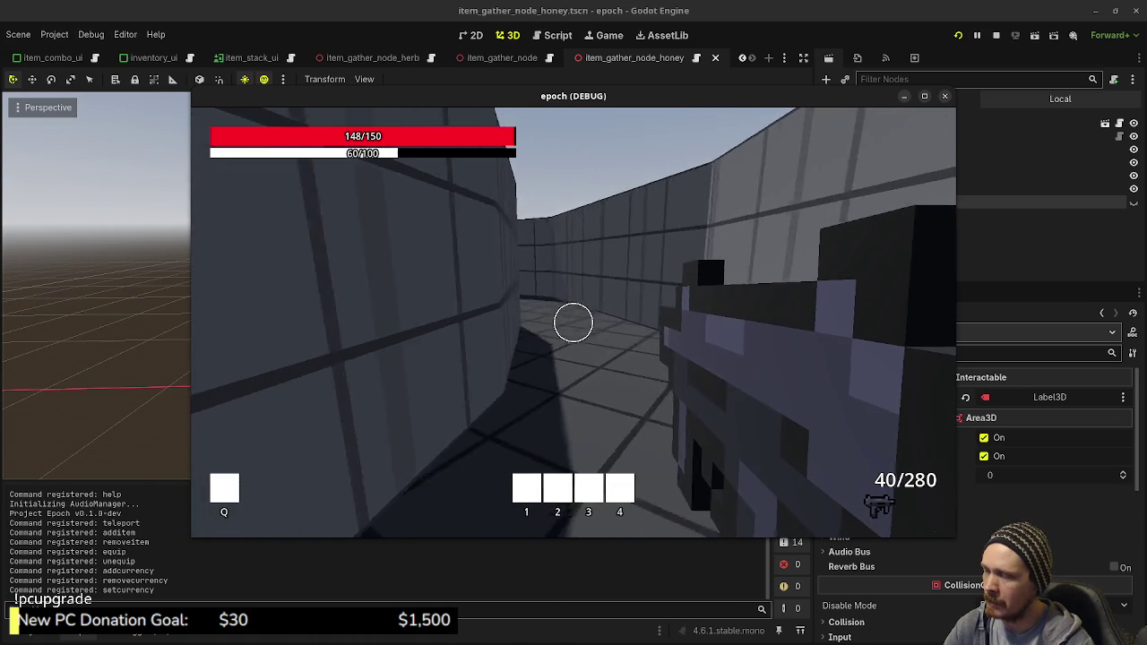
key(shift+w)
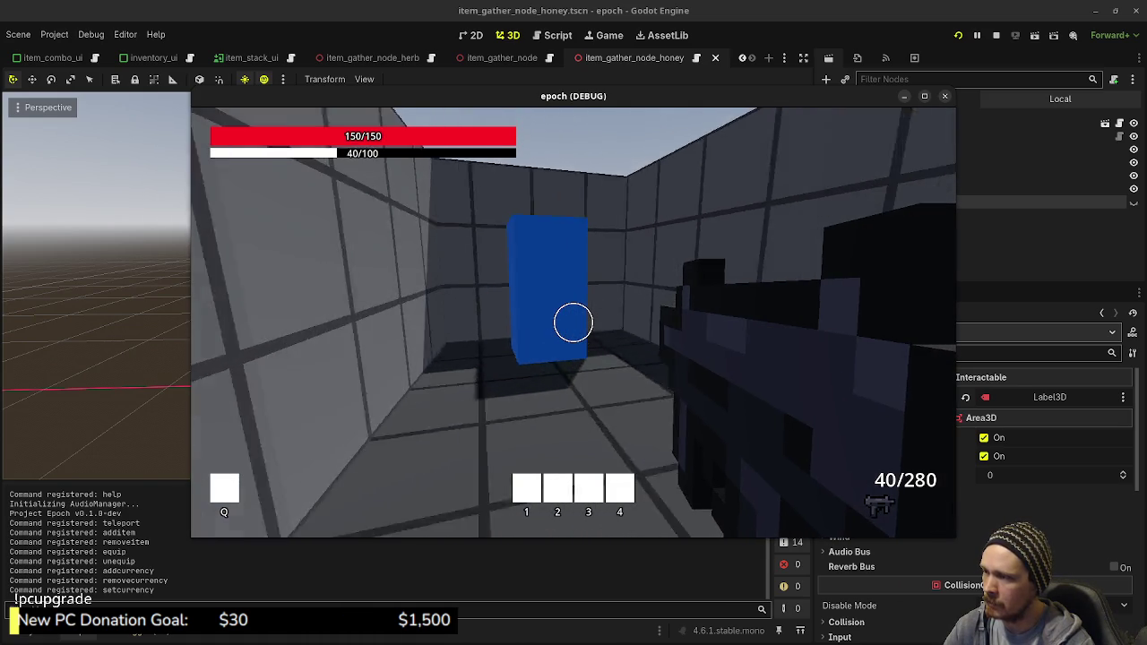
Step: Explore the outdoor forest area along the river, boxes and wooden crate
key(w)
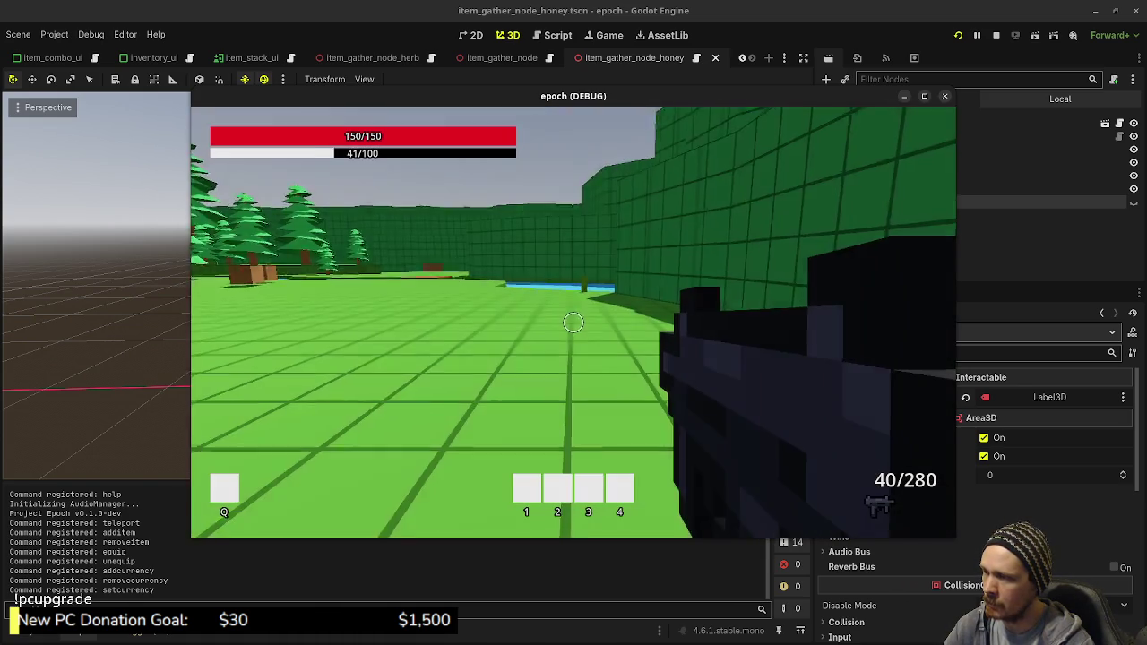
key(shift+w)
key(shift+w)
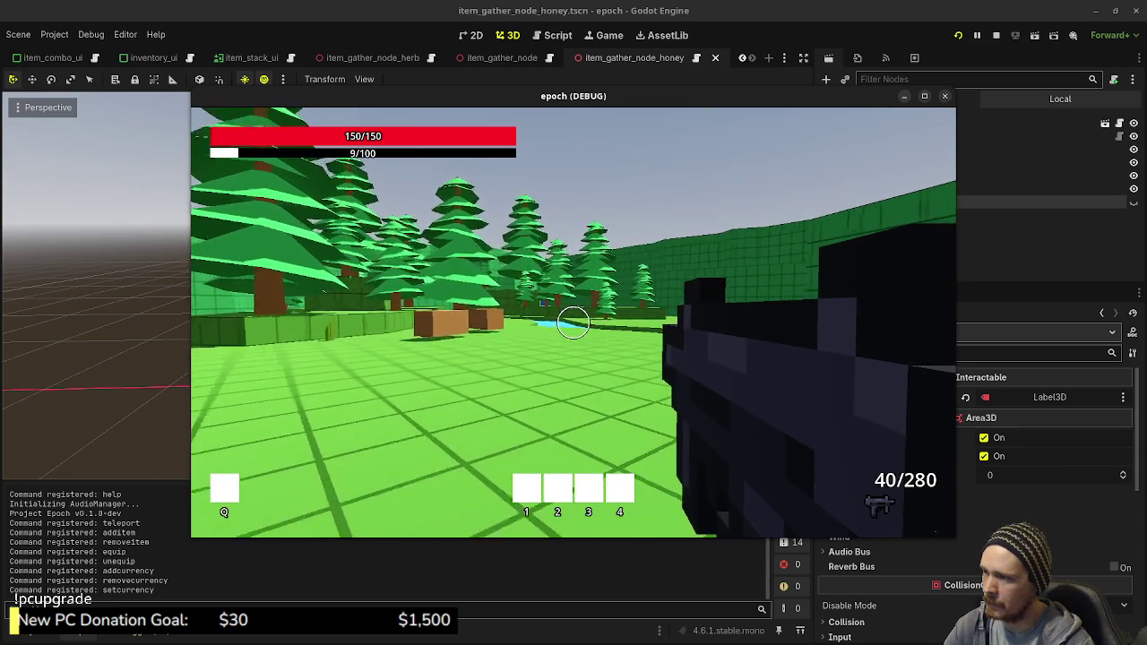
key(w)
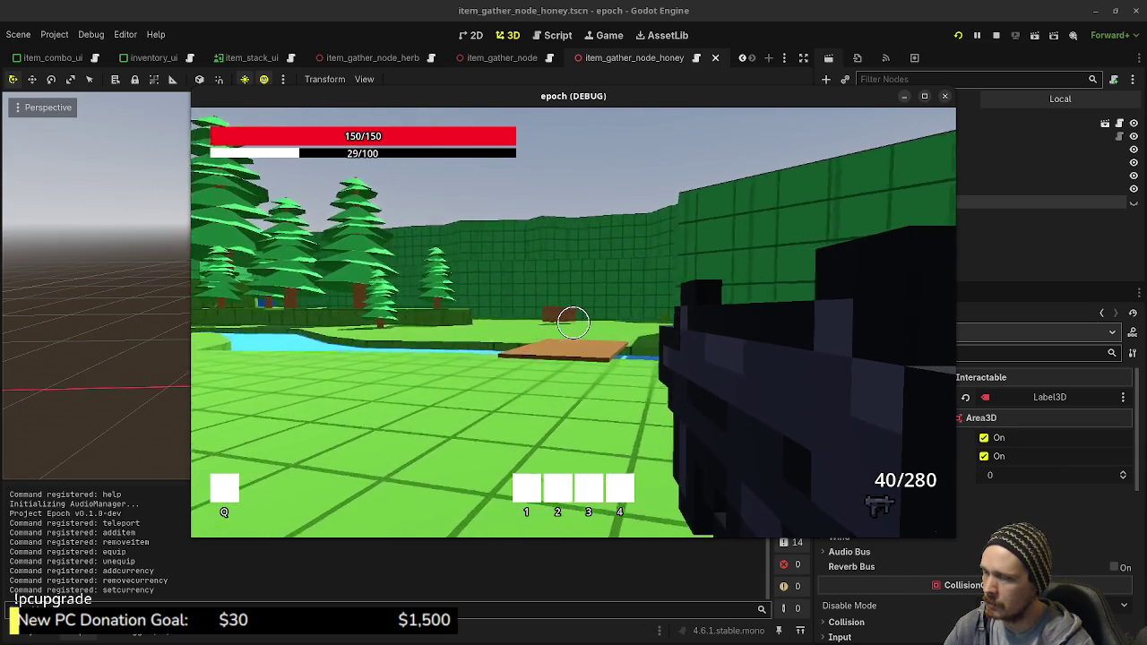
key(w)
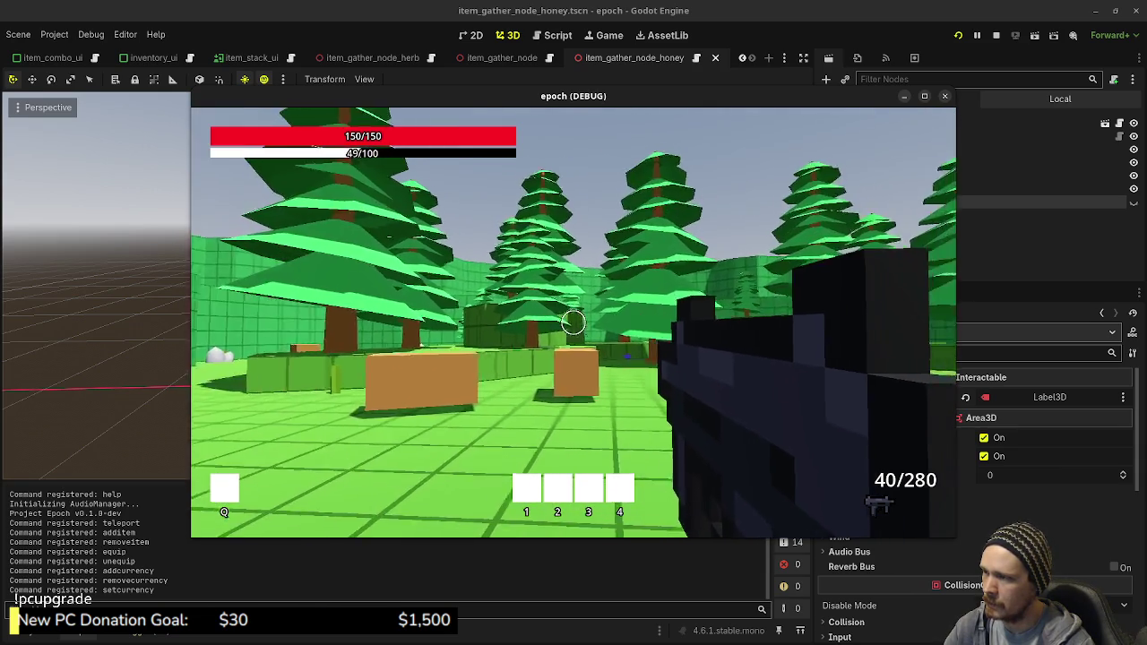
key(w)
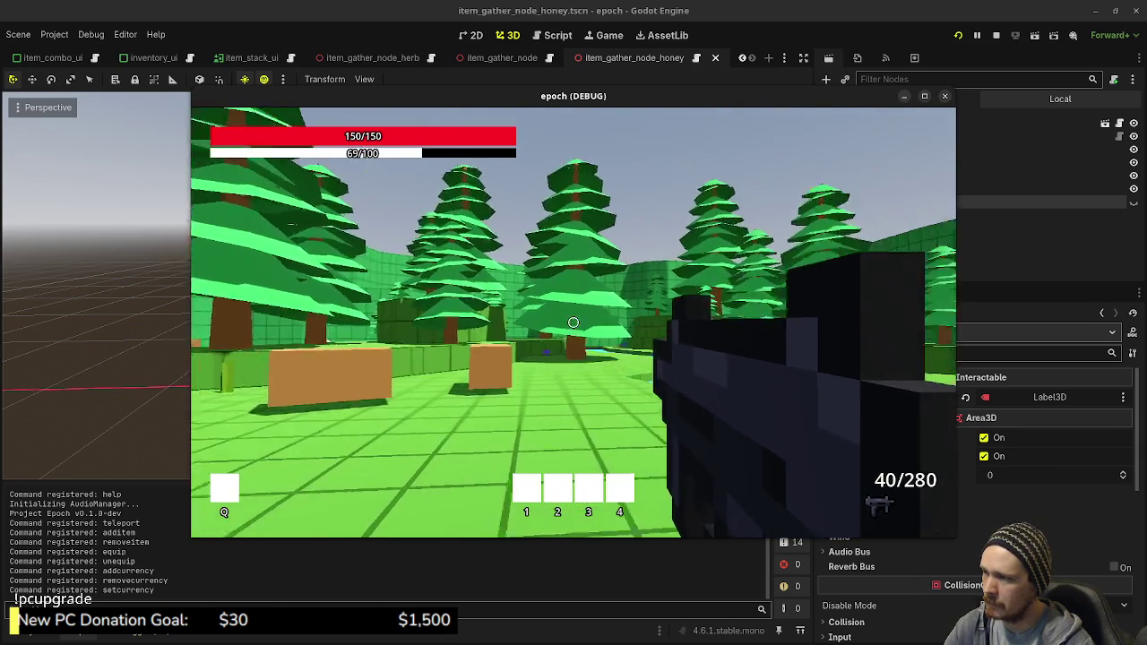
key(shift+w)
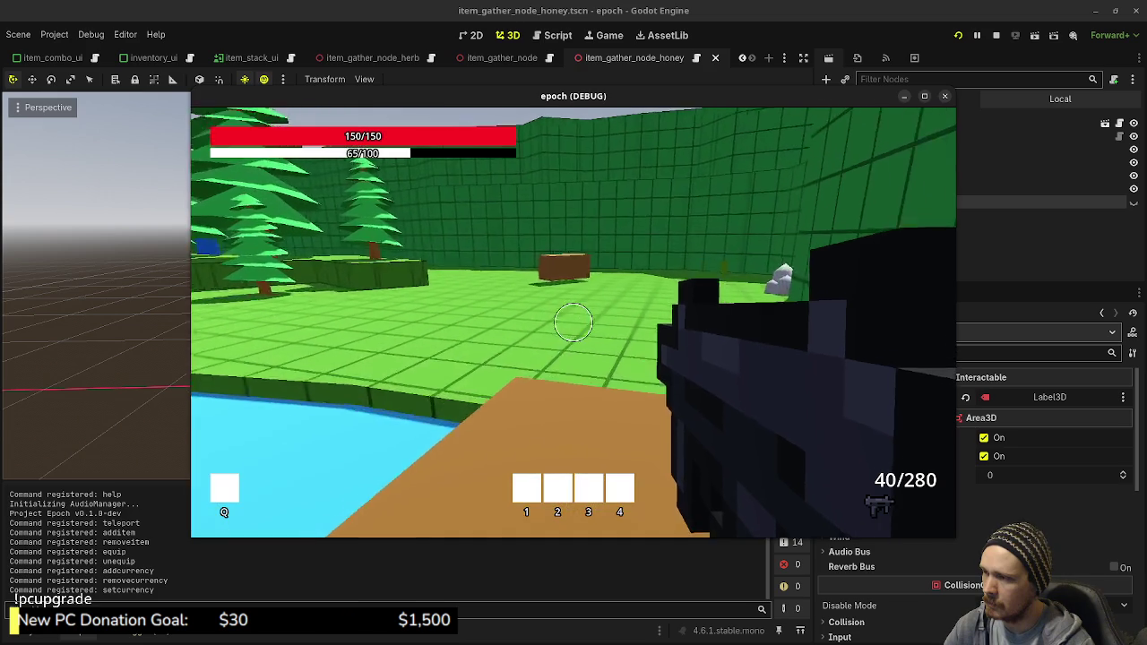
key(w)
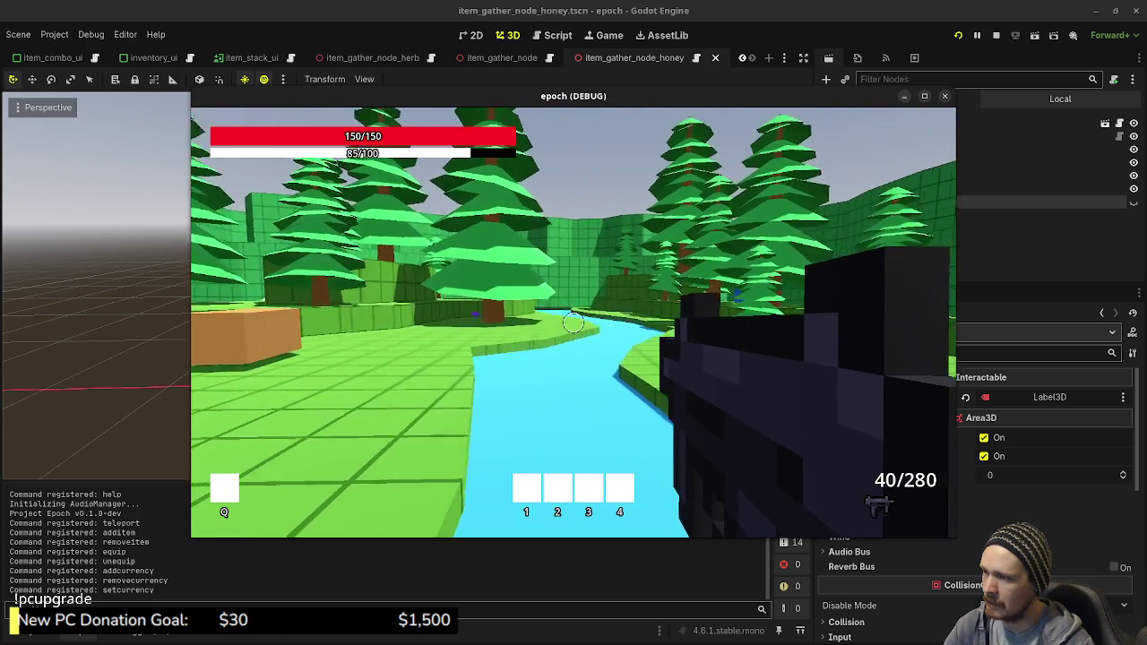
key(w)
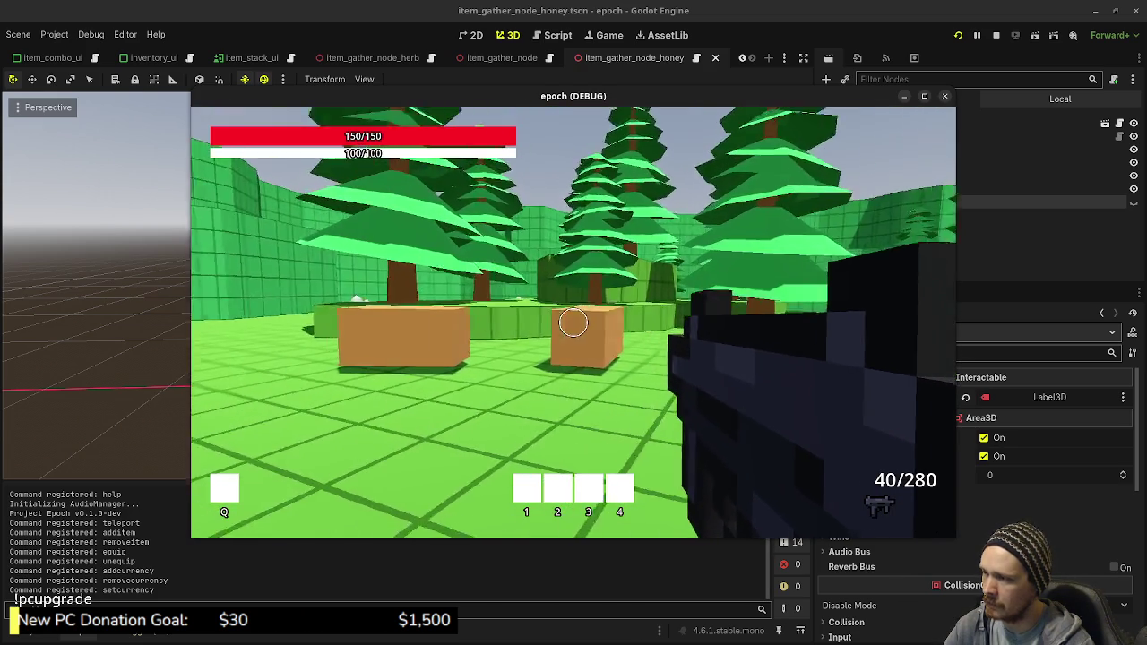
key(w)
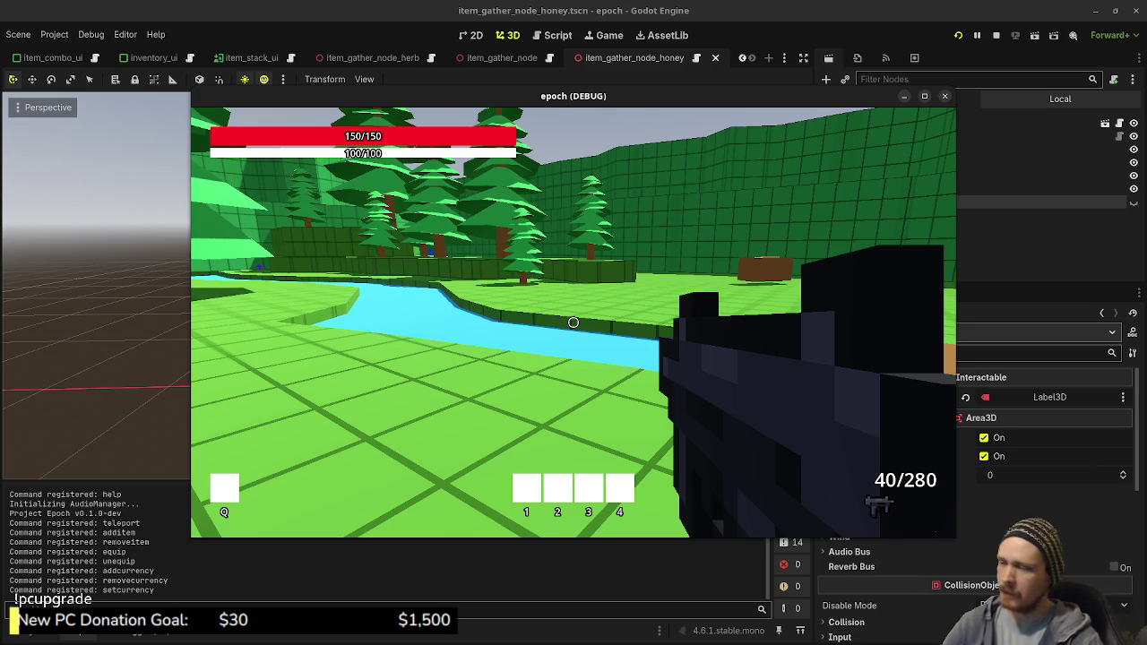
key(w)
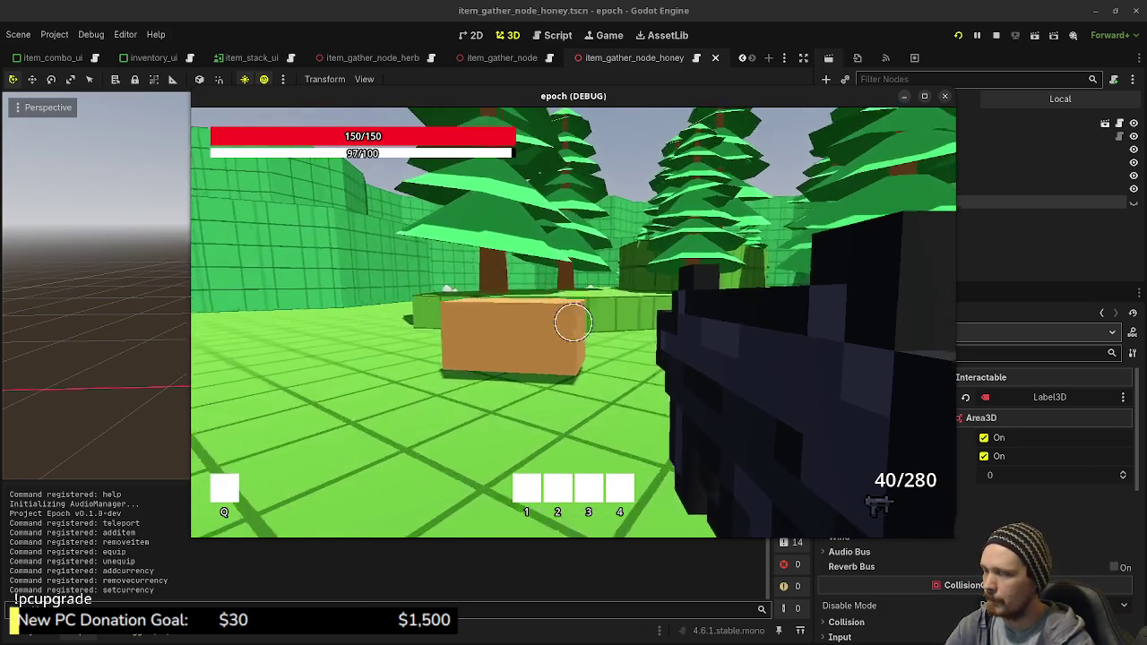
Step: Walk over the grass onto the wooden platform, then stop the debug game
key(shift+w)
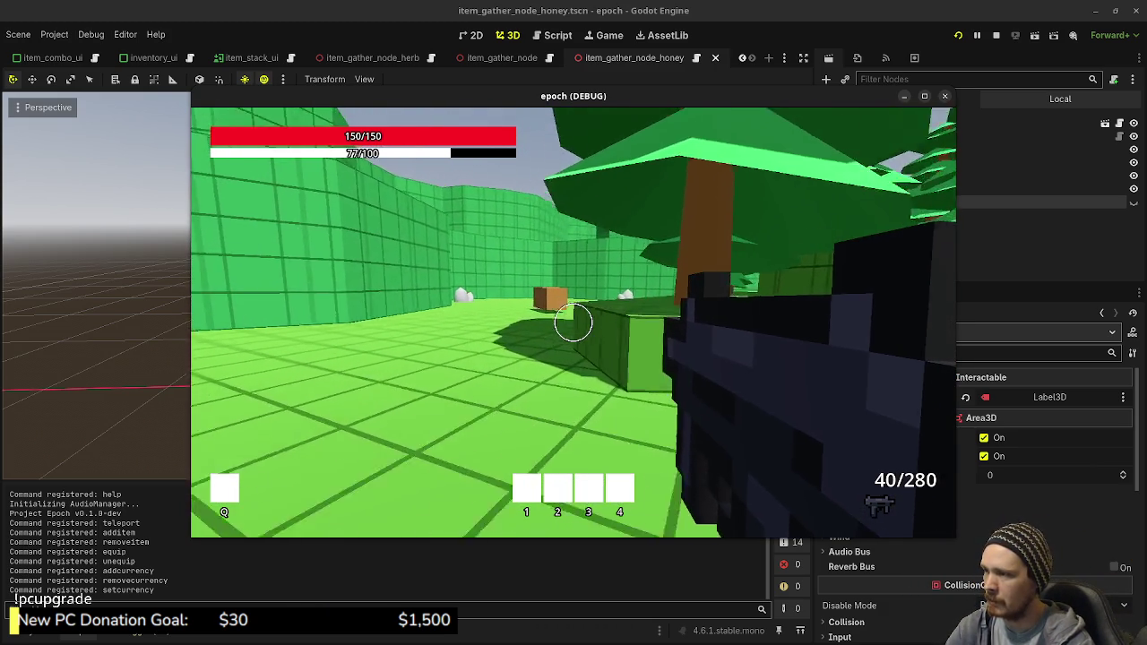
key(w)
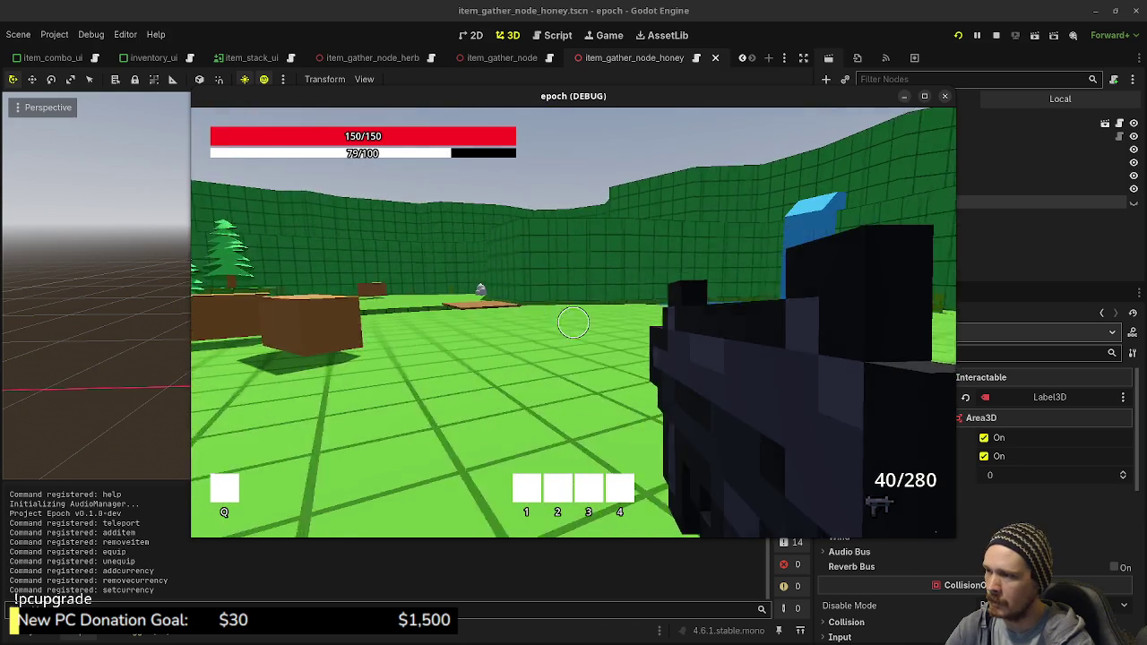
key(shift+w)
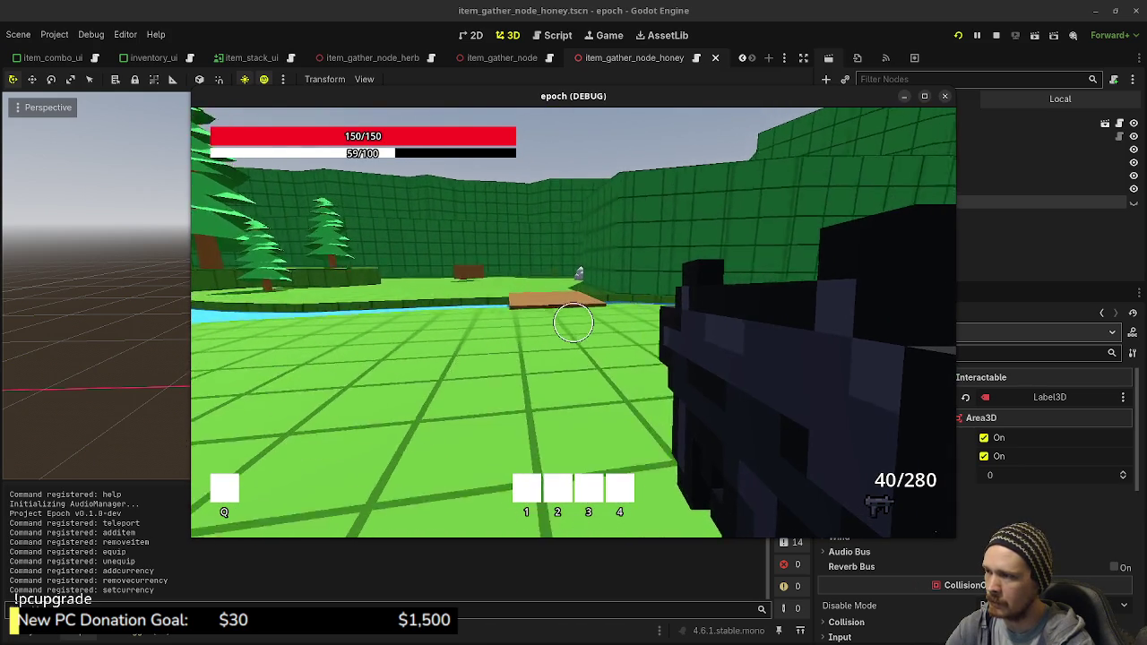
key(shift+w)
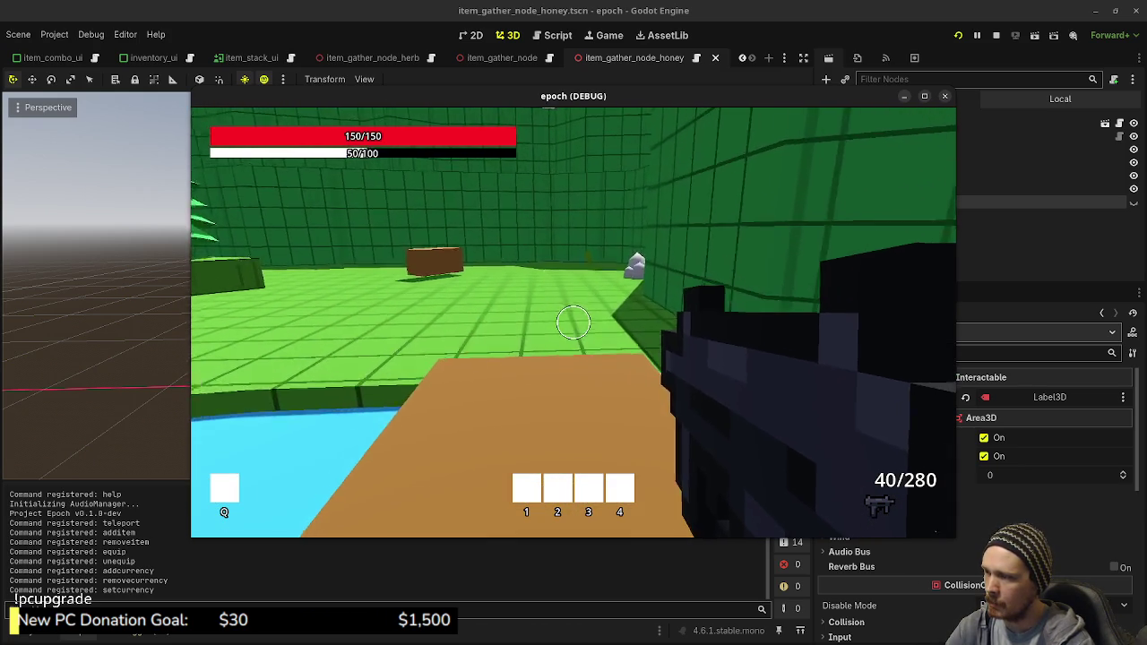
key(w)
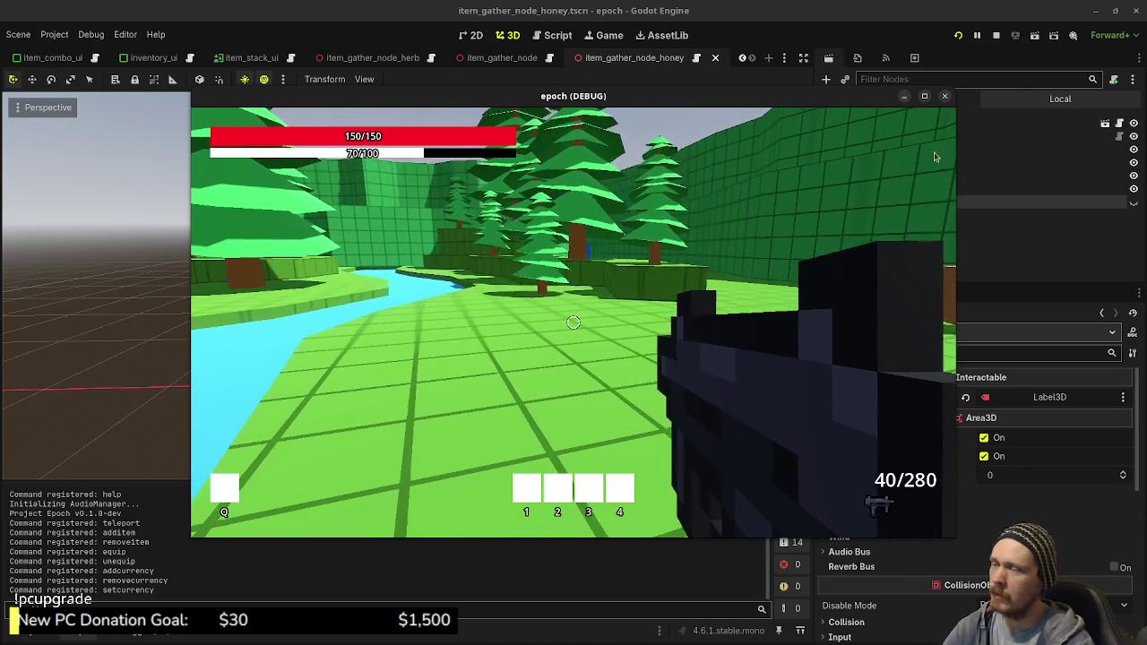
click(944, 96)
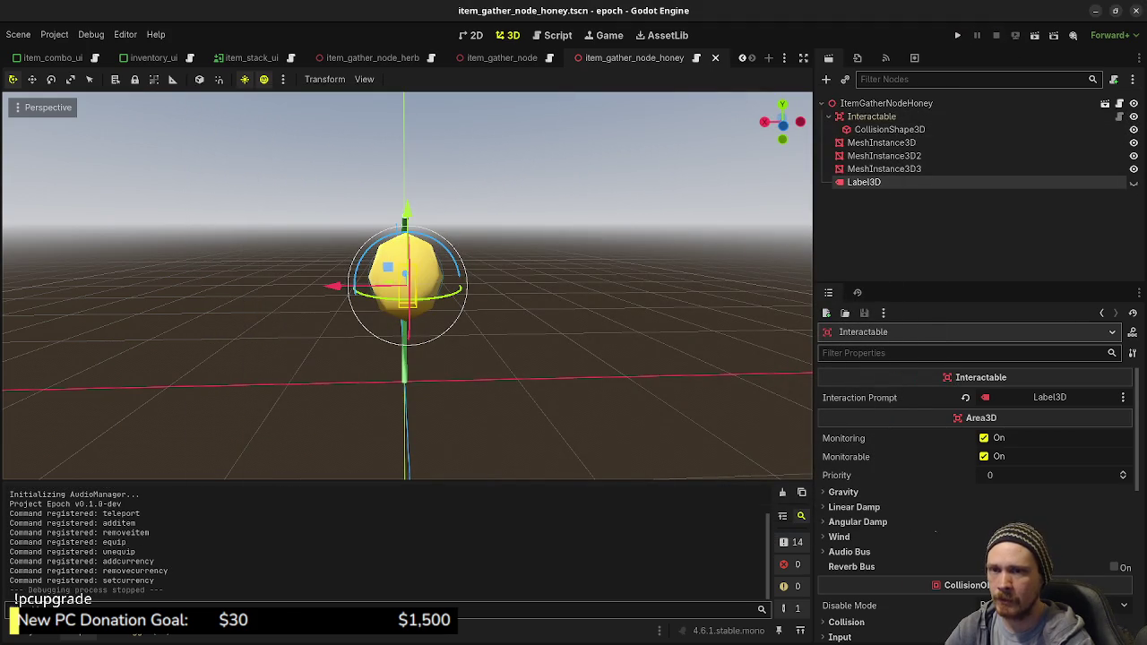
Step: Add an in-progress card 'add honey item & gather node' tagged #task/programming
key(alt+Tab)
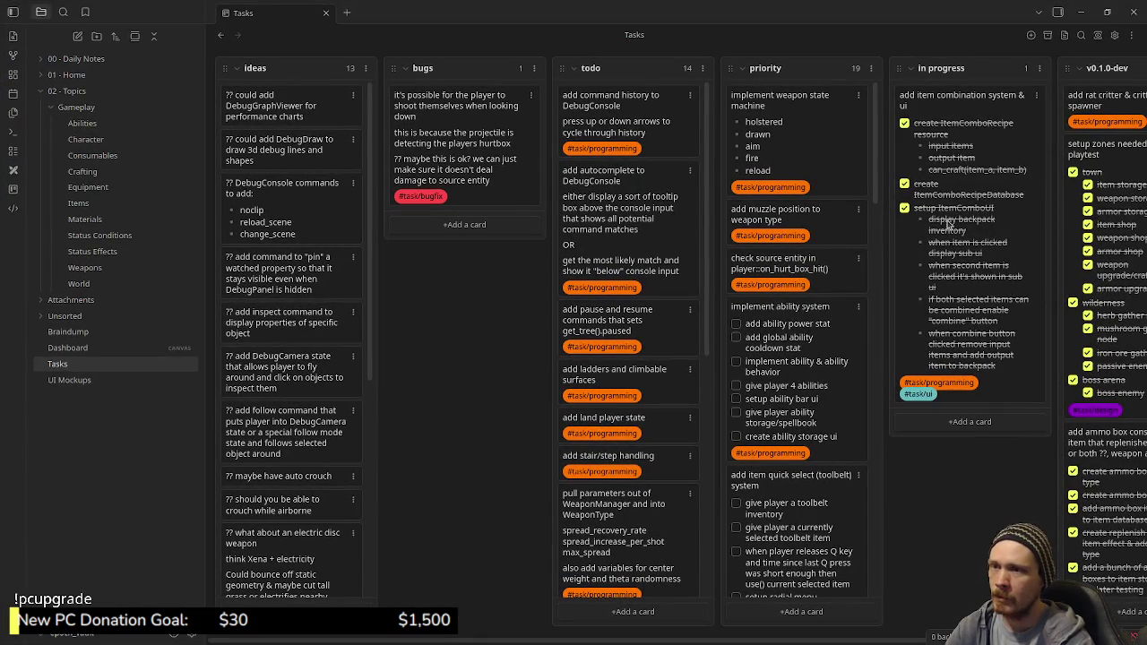
click(970, 421)
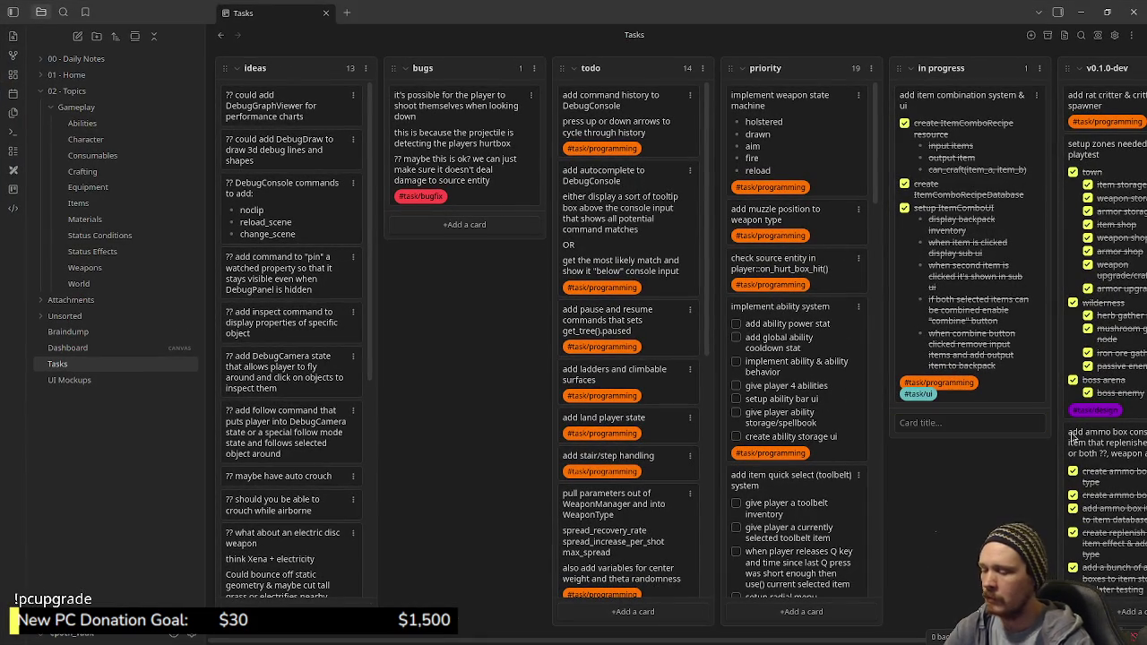
text(add h)
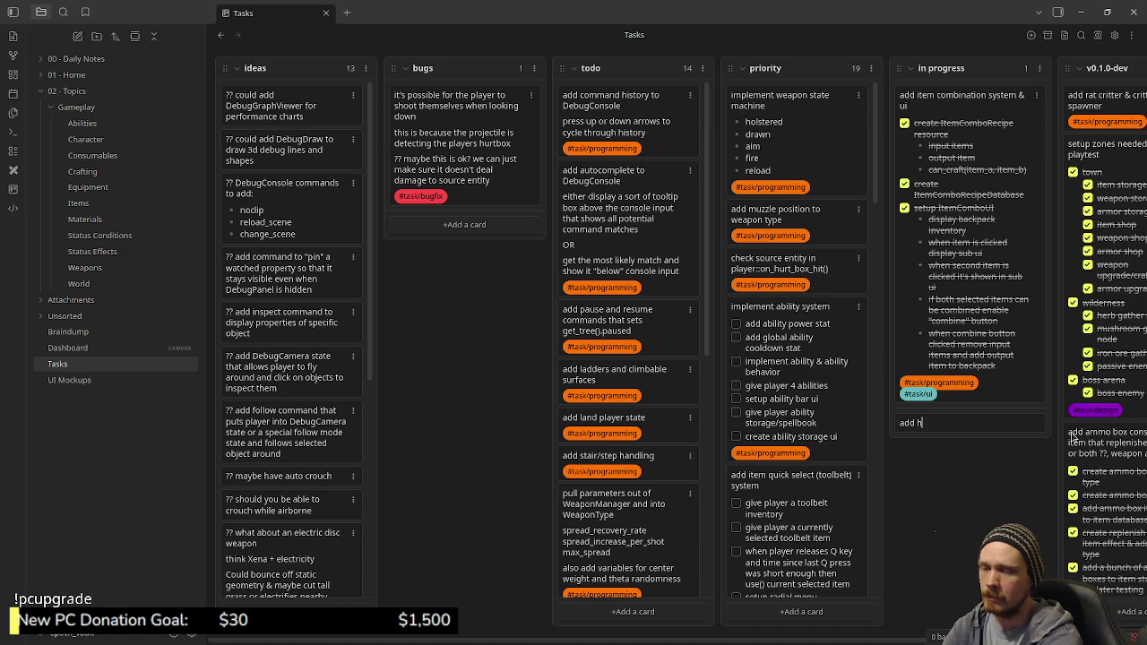
text(oney item )
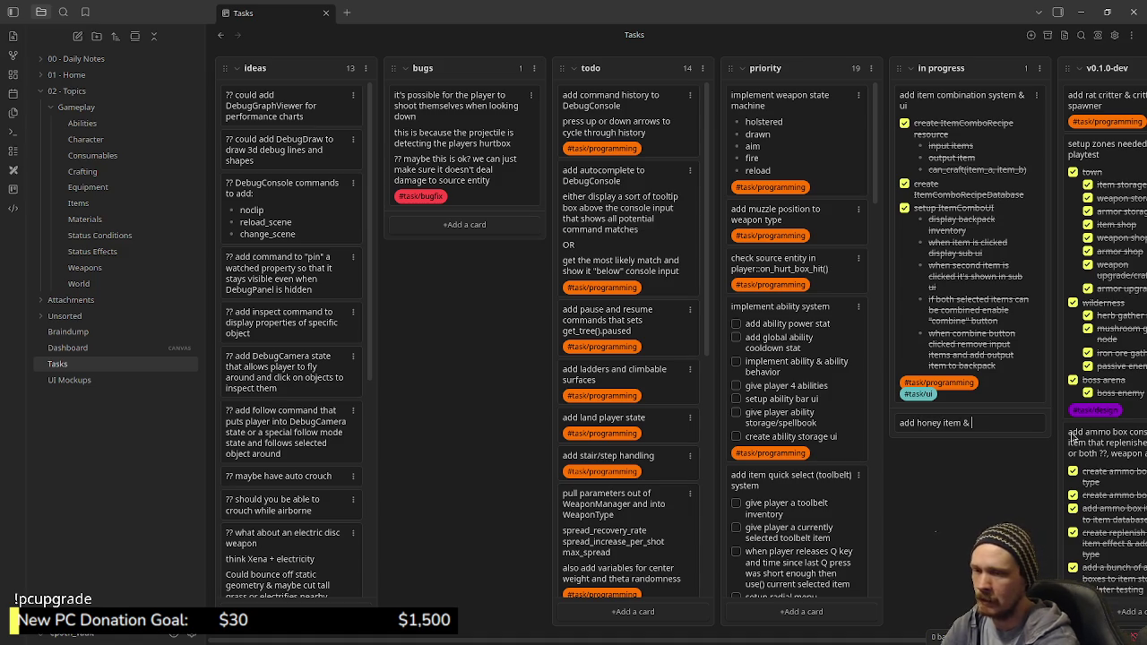
text(& gather node)
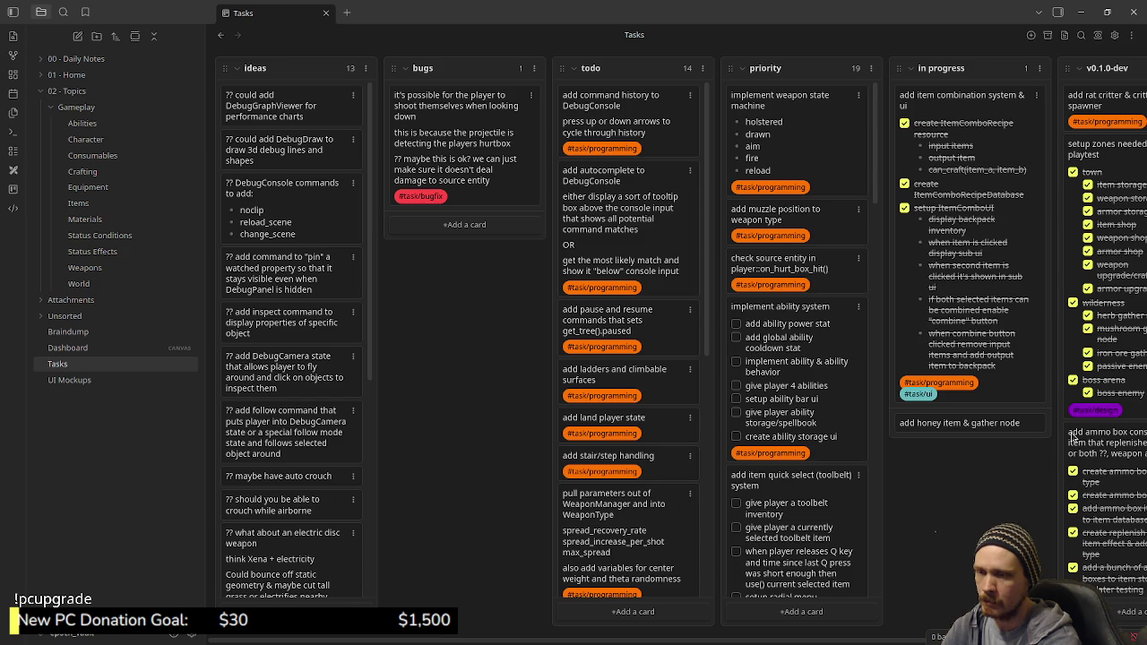
key(shift+Return)
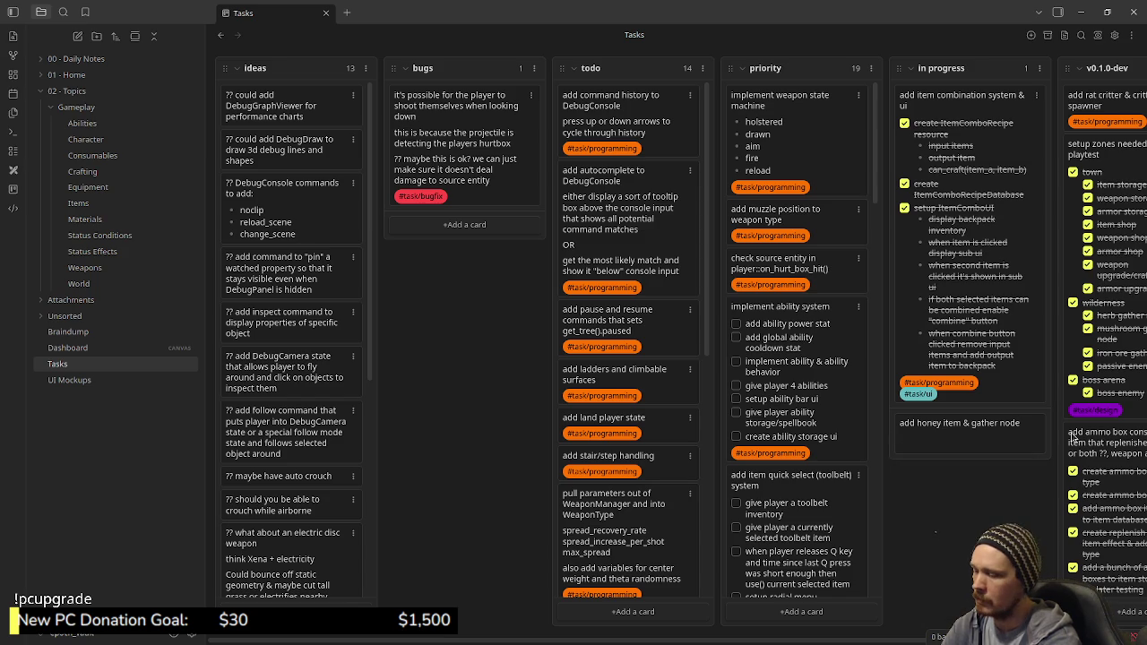
key(BackSpace)
text(#task/programmin)
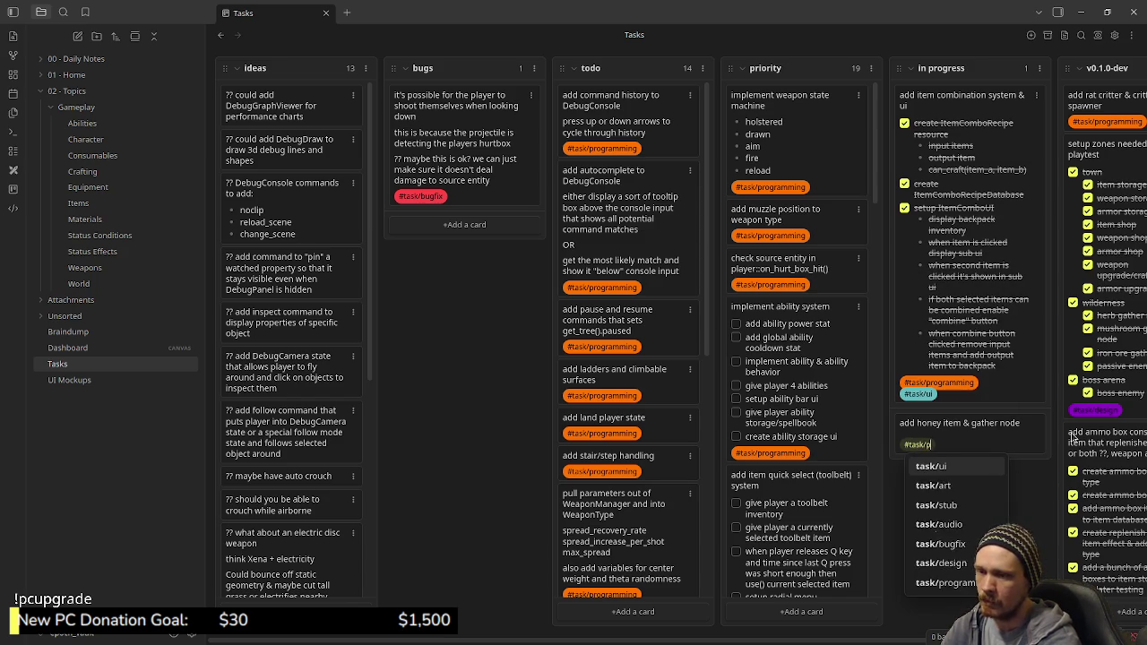
text(g)
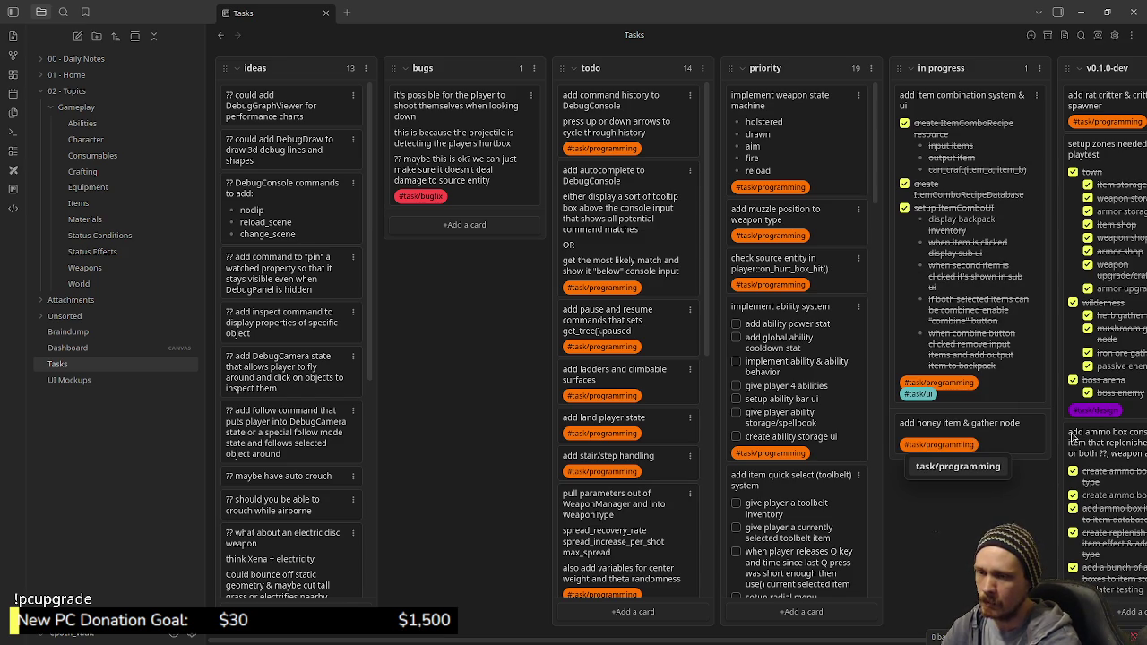
key(Return)
key(Return)
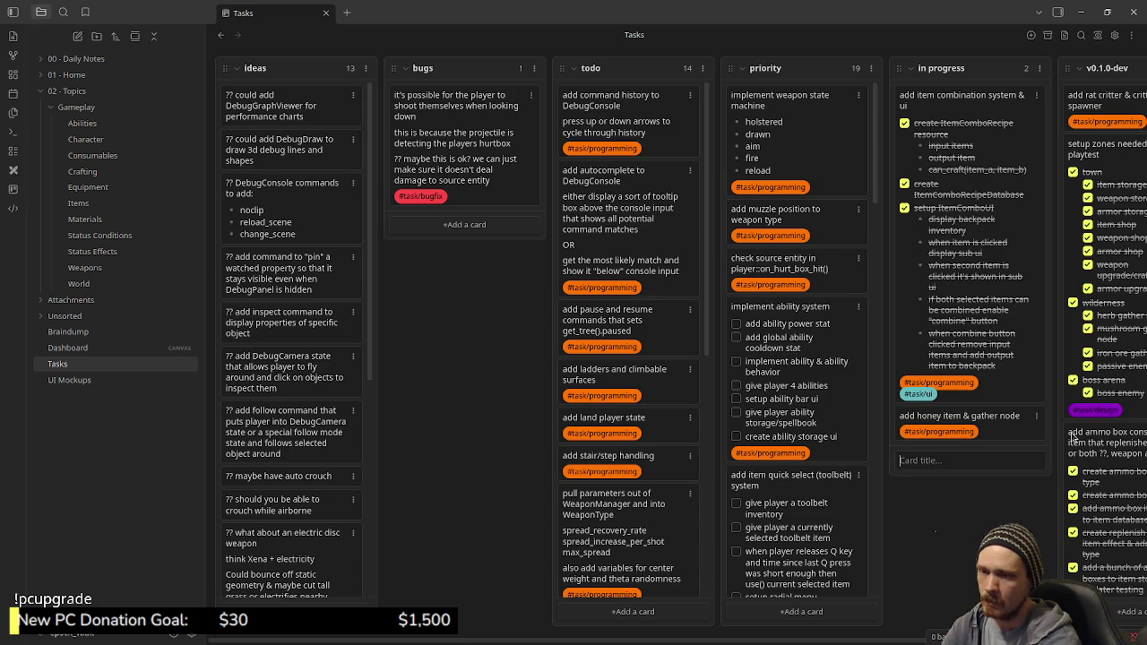
Step: Add an 'add mega potion' card tagged #task/programming
text(a )
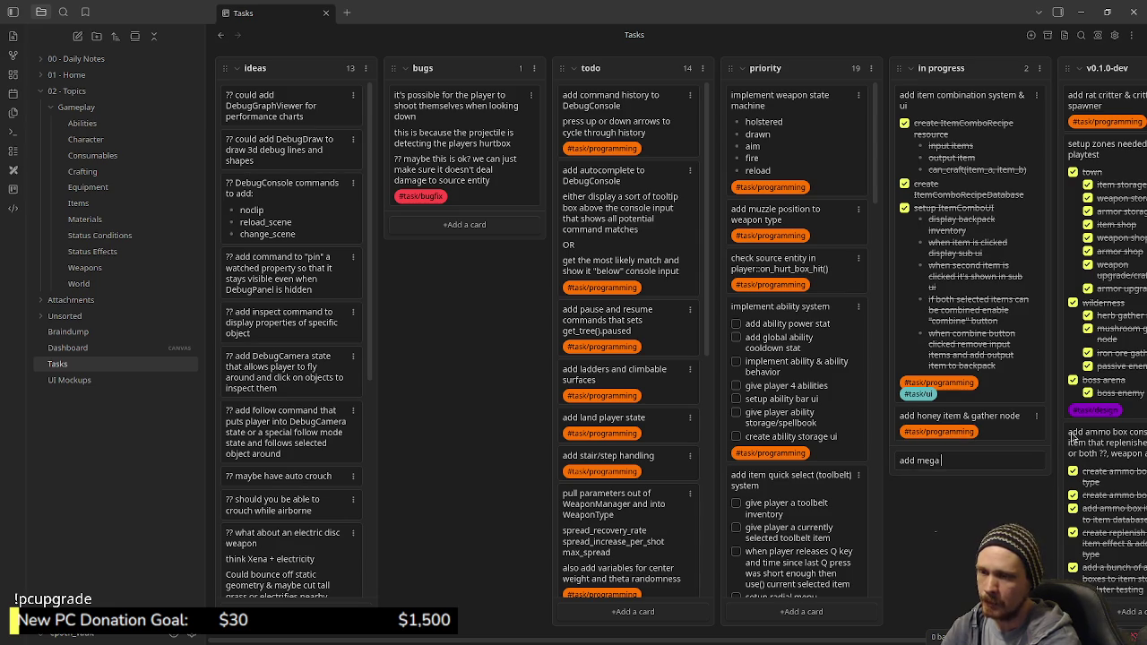
text(potion)
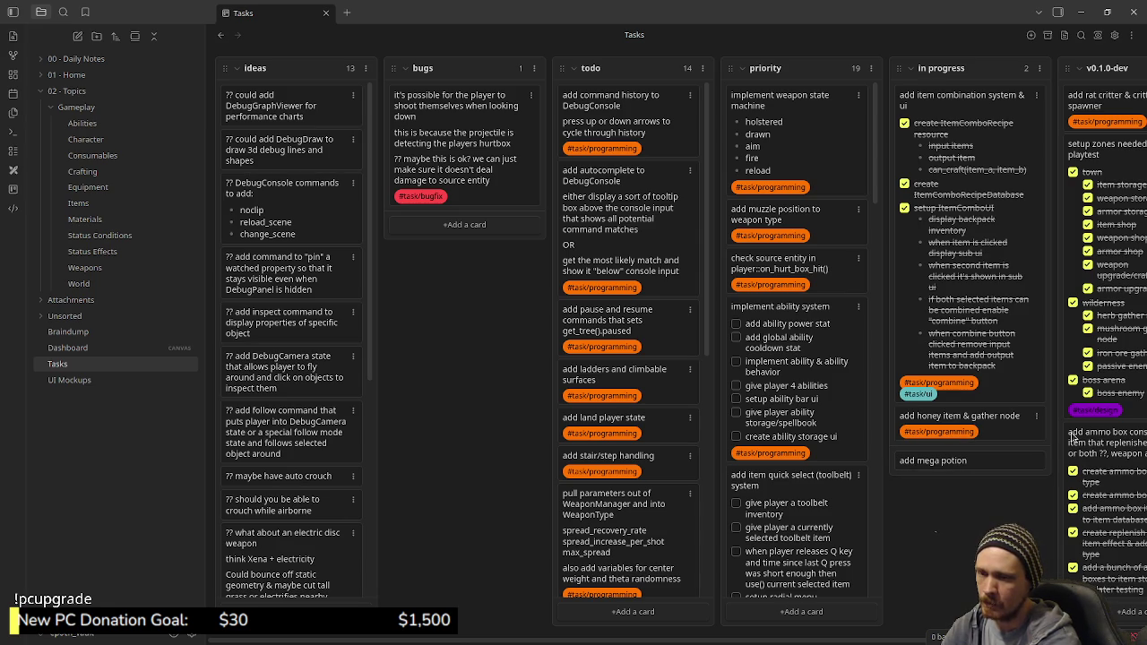
key(shift+Return)
text(@{)
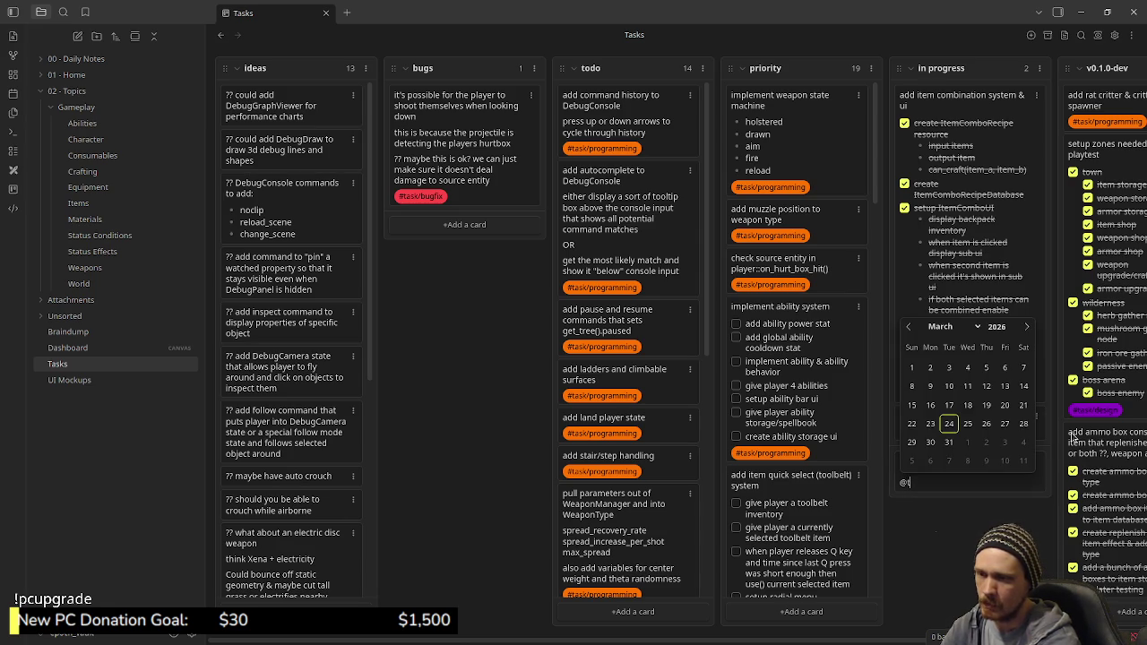
key(BackSpace)
text(#task/program)
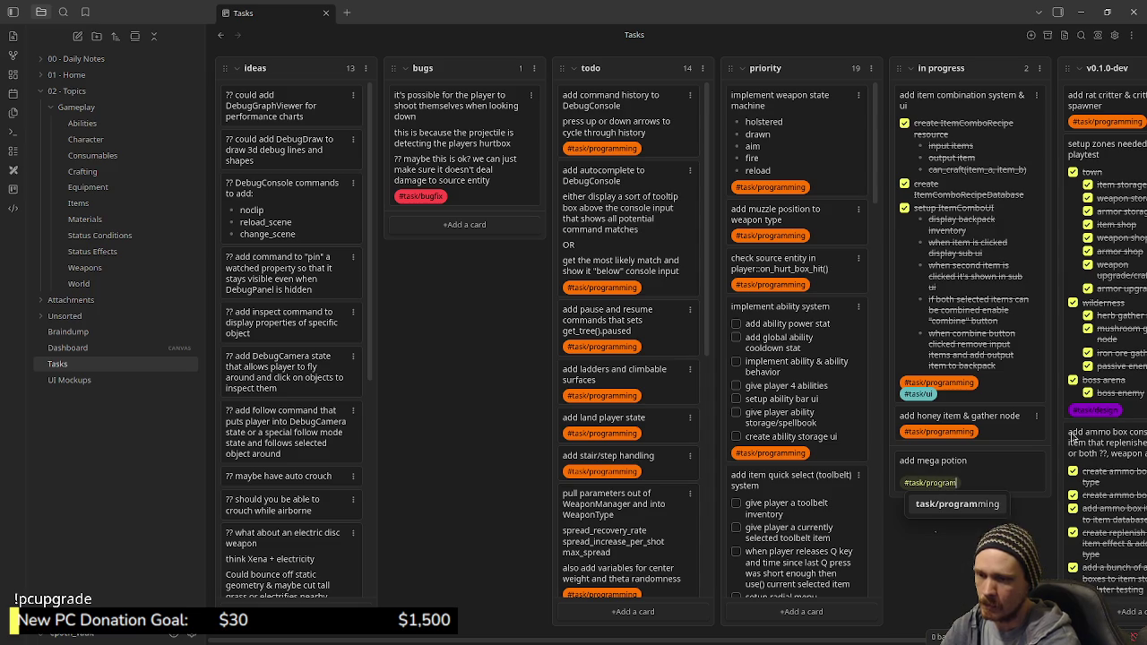
key(Return)
key(Return)
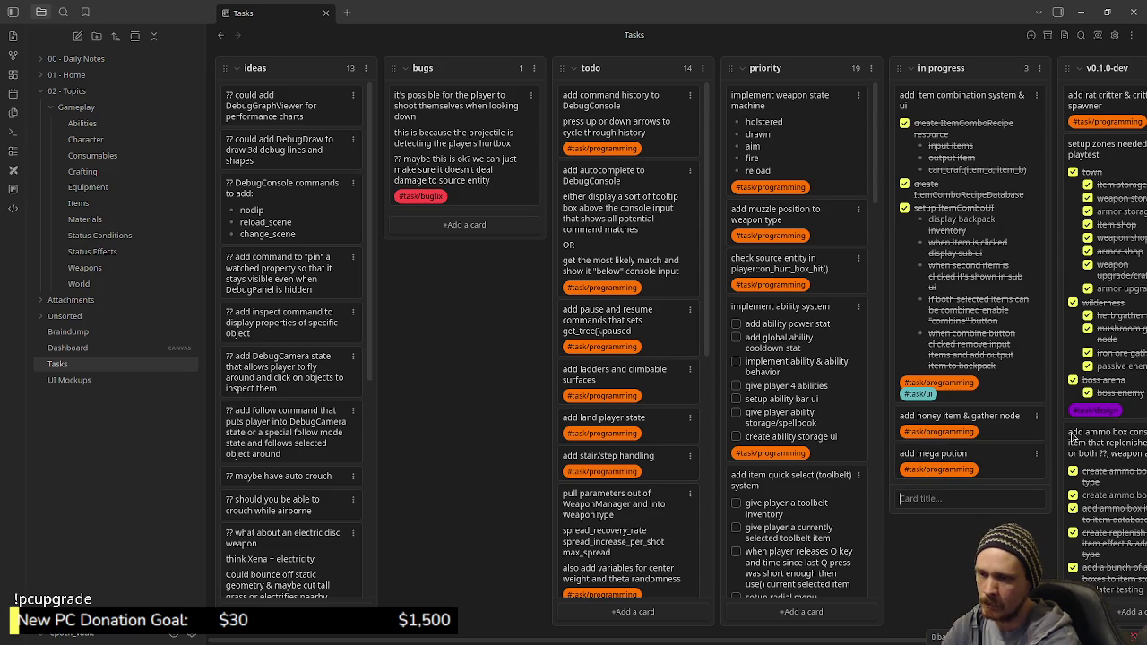
Step: Add an 'add potion recipe' card tagged #task/programming
text(add potion recipe)
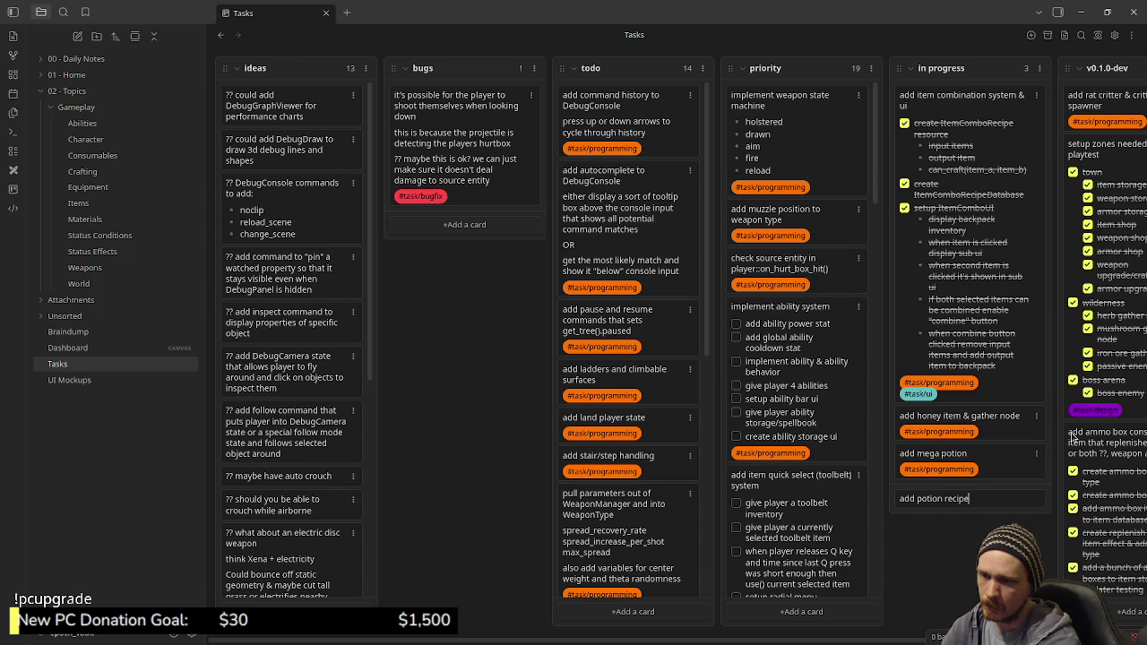
key(Return)
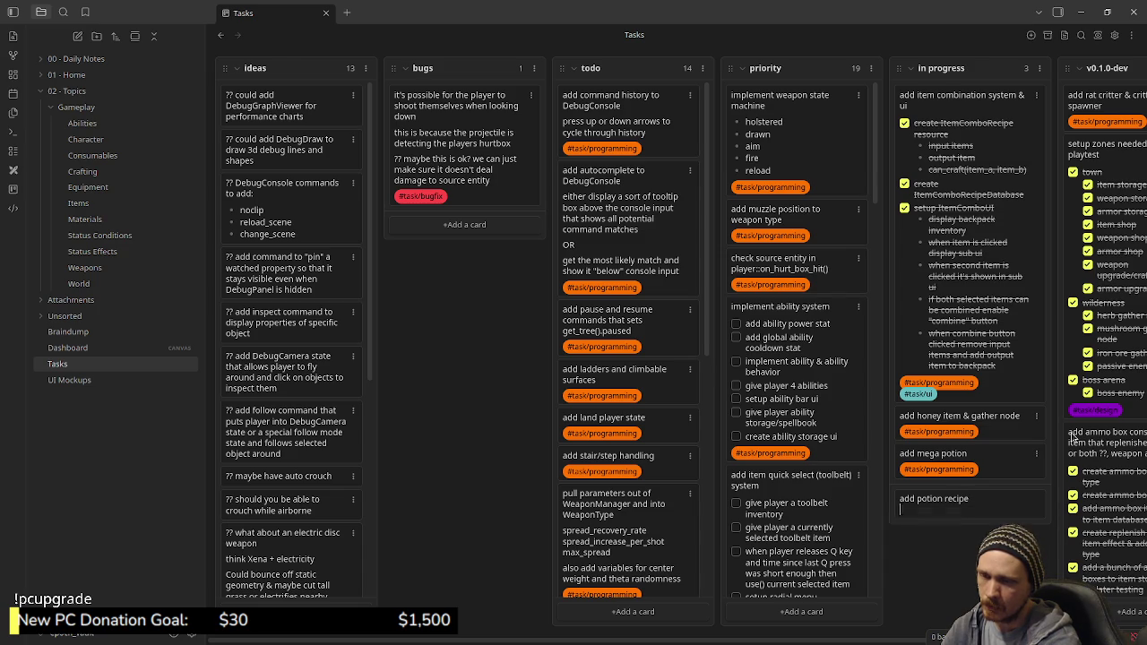
text(@)
key(BackSpace)
text(#task/program)
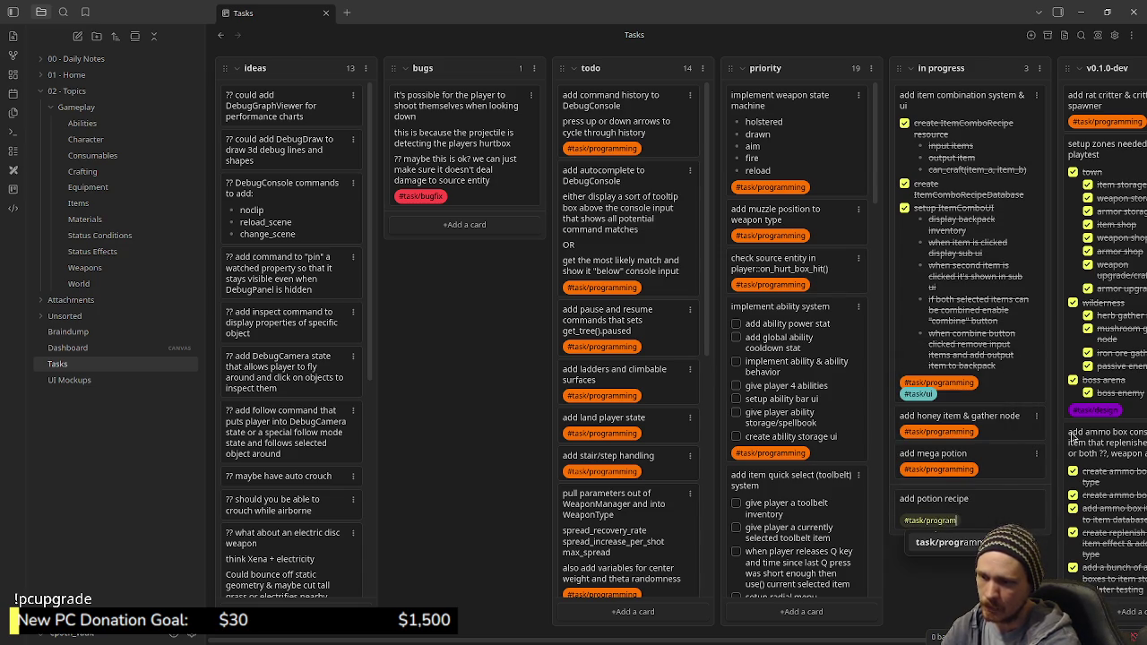
key(Return)
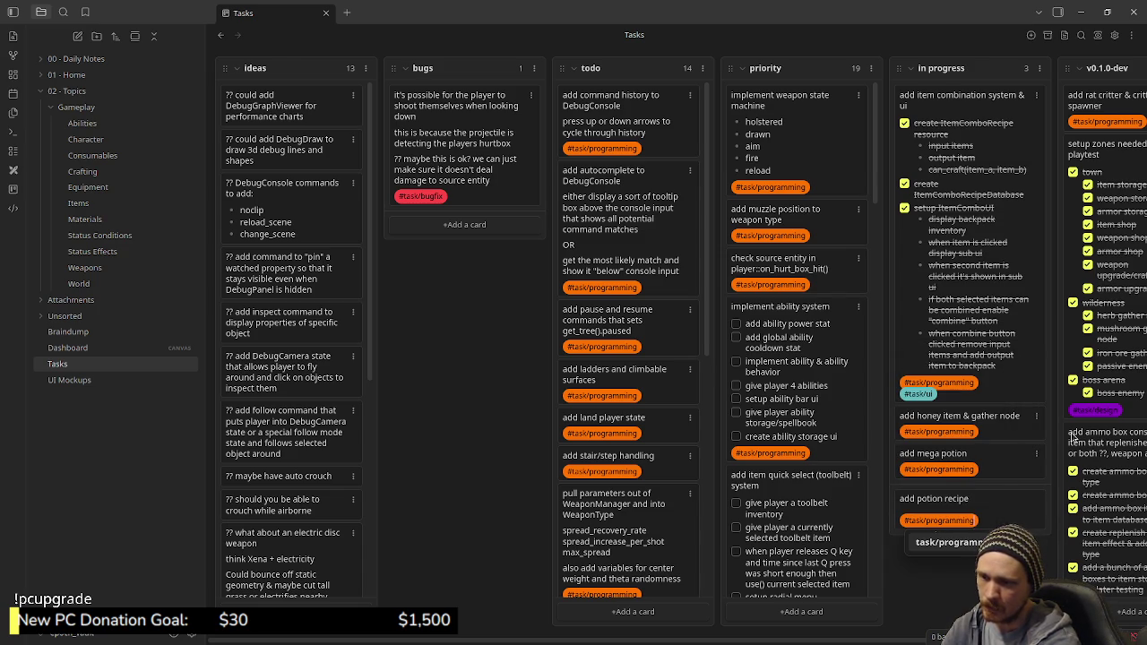
key(Return)
Step: Add an 'add mega potion recipe' card tagged #task/programming
text(add mega potion recip)
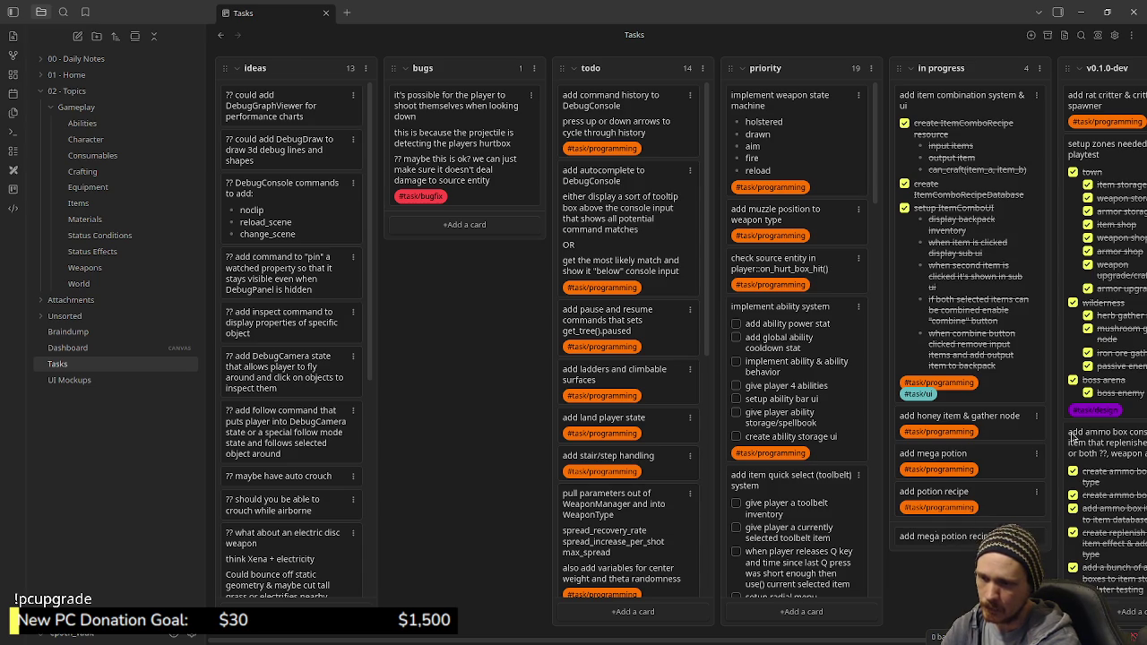
key(shift+Return)
text(#task/programm)
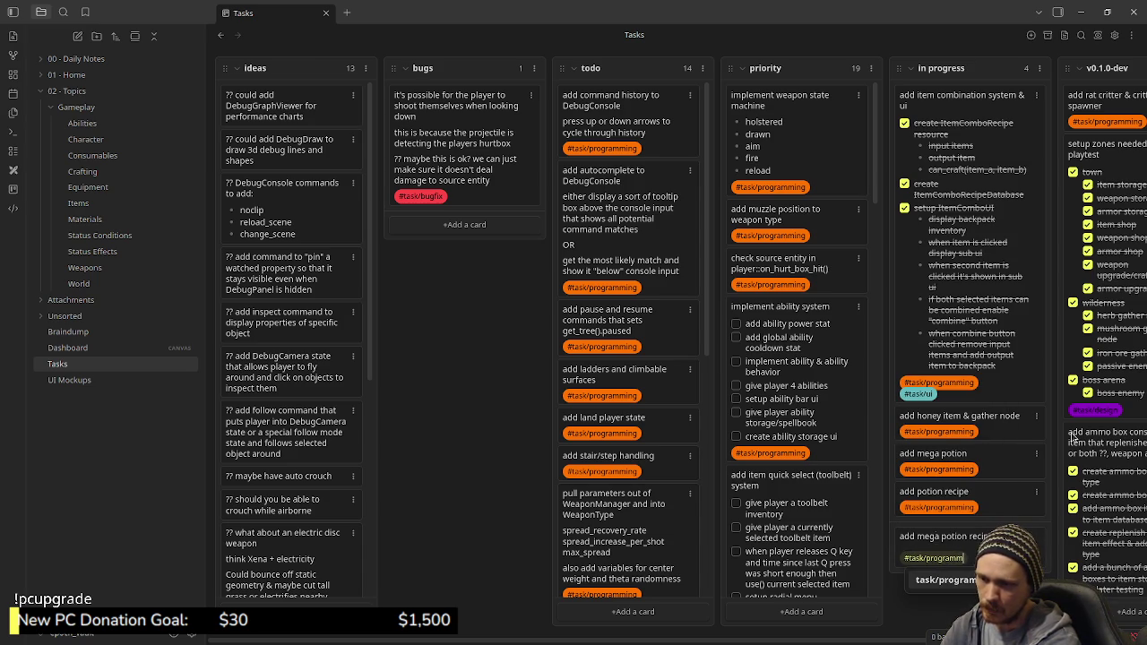
text(task/ui)
key(Return)
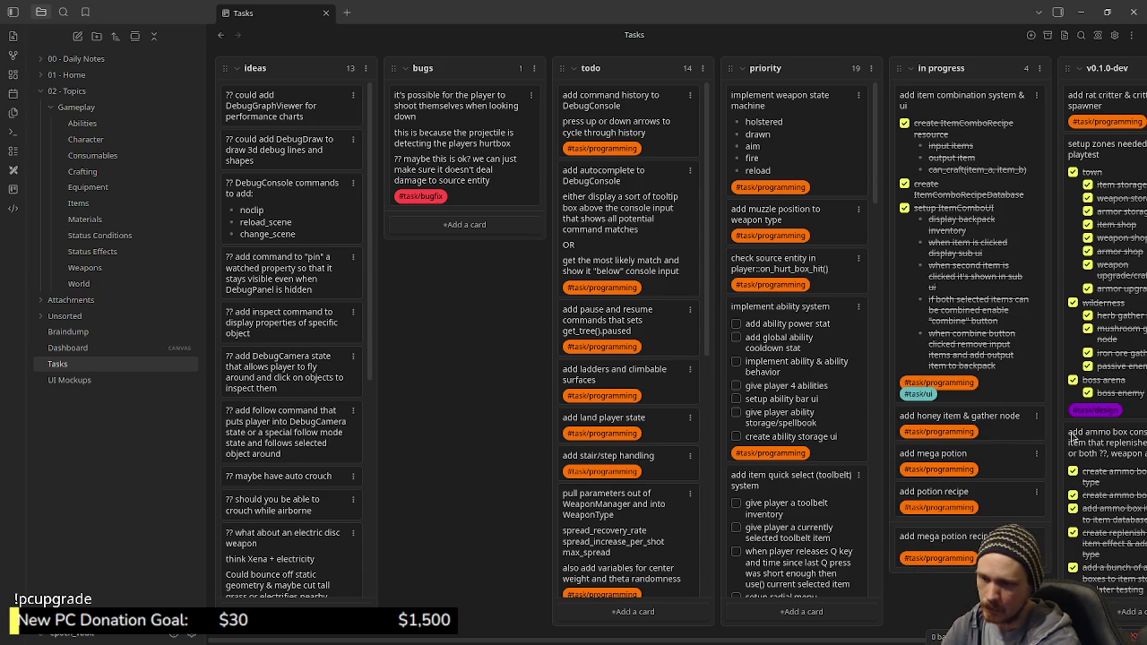
key(Return)
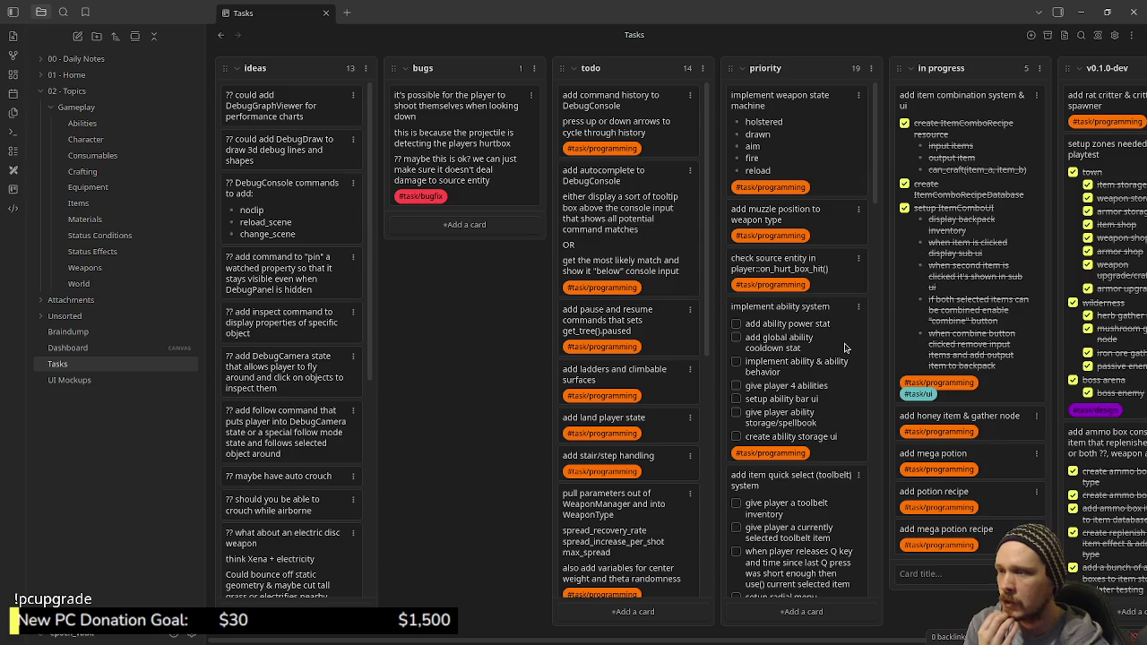
scroll(845, 350, down, 3)
scroll(847, 359, down, 3)
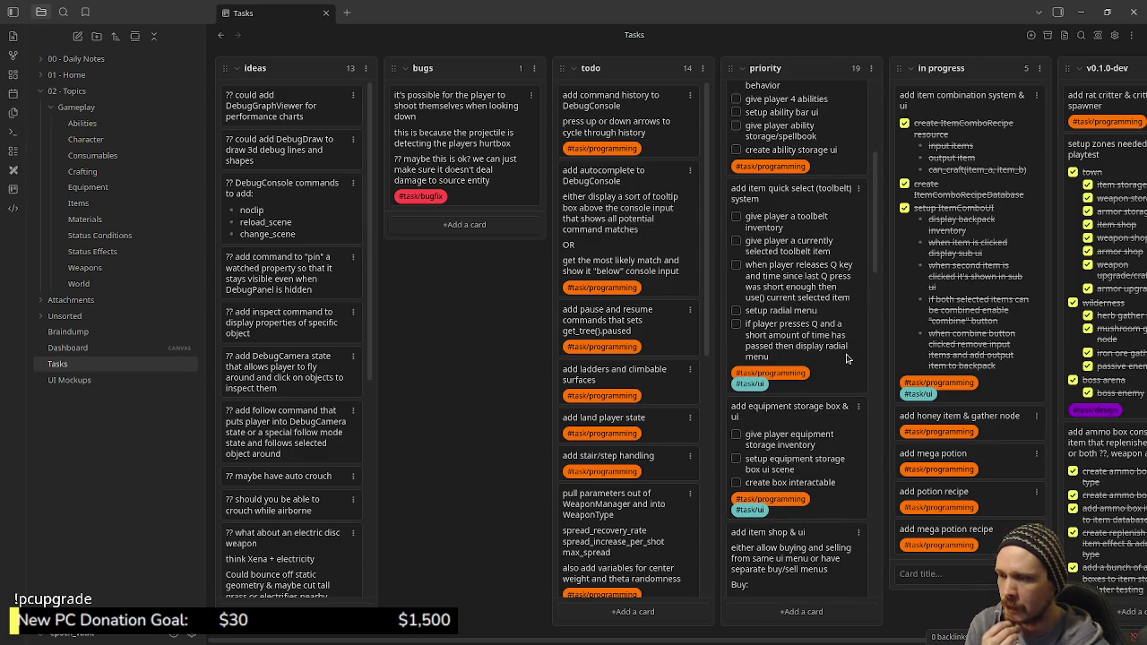
scroll(847, 358, down, 1)
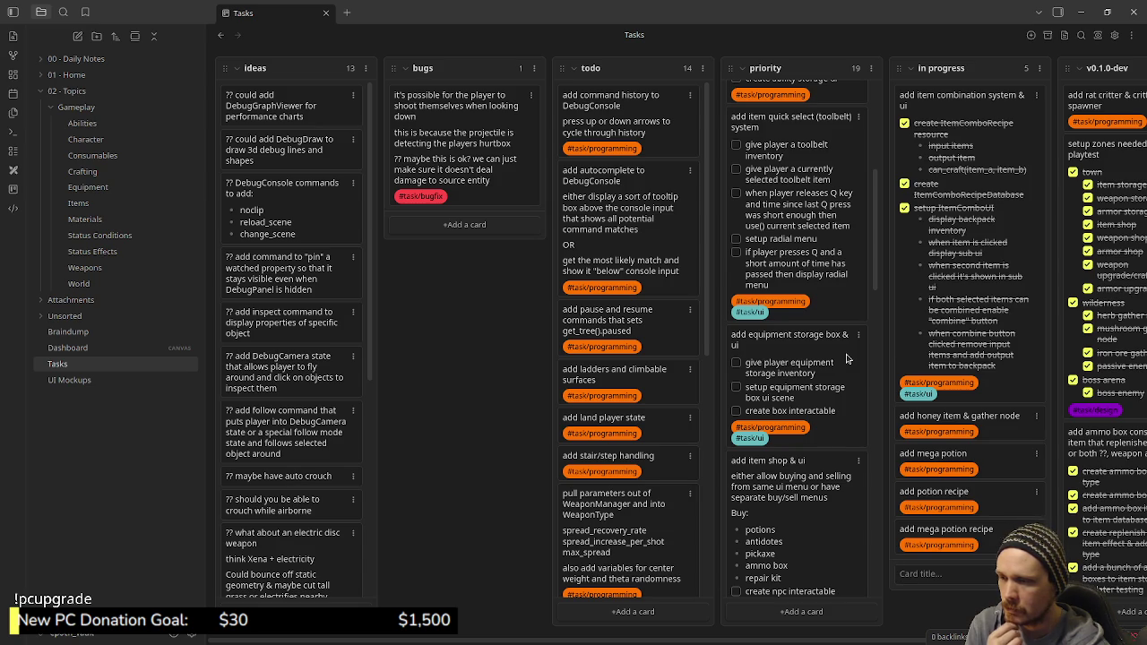
scroll(847, 358, down, 1)
scroll(847, 359, down, 2)
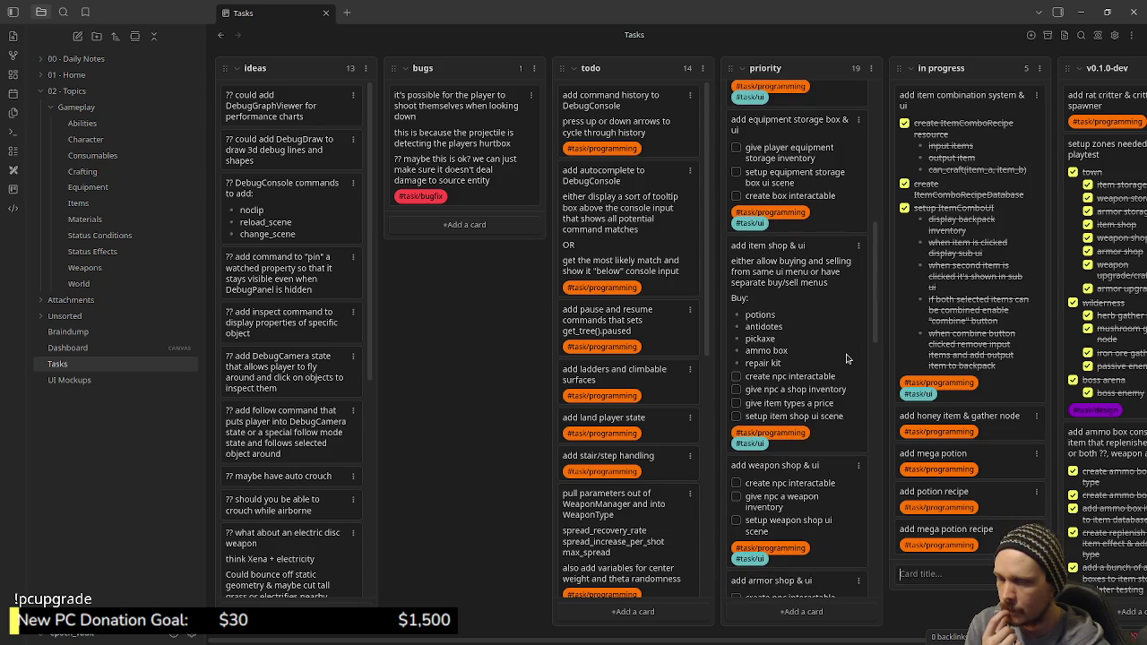
scroll(847, 359, down, 1)
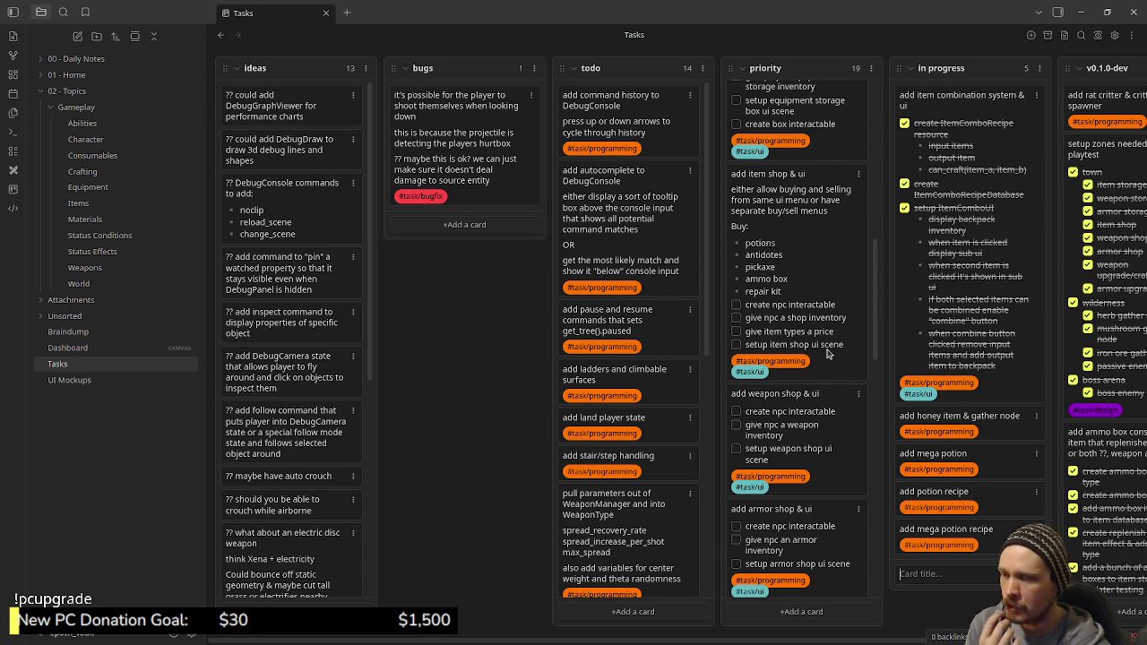
scroll(832, 359, down, 2)
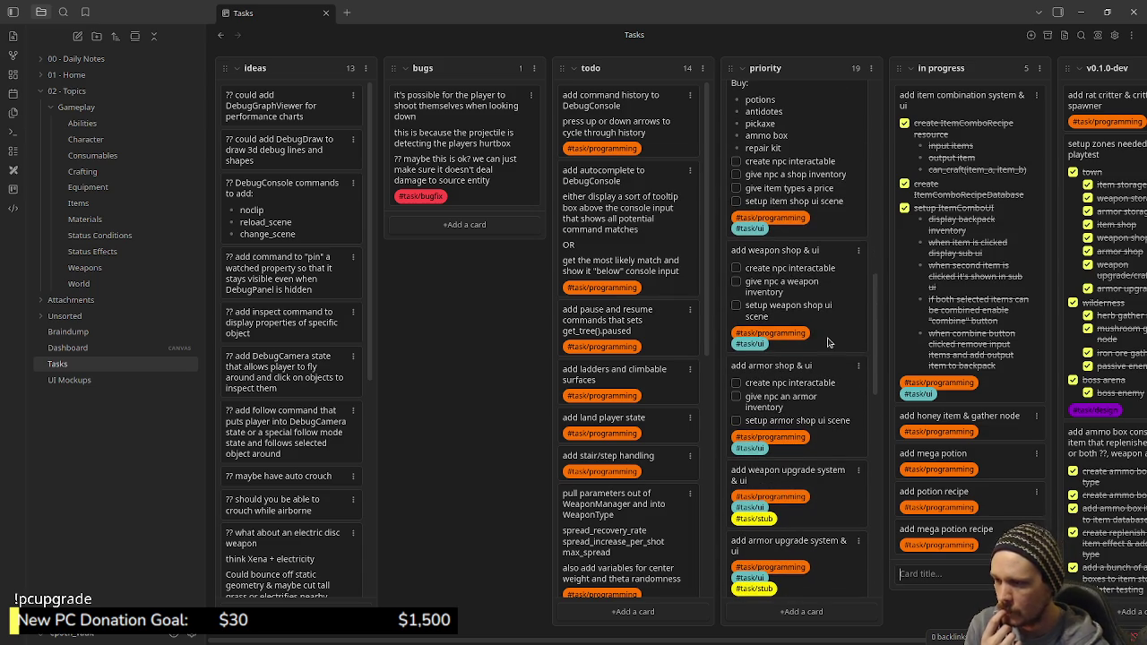
scroll(832, 359, down, 3)
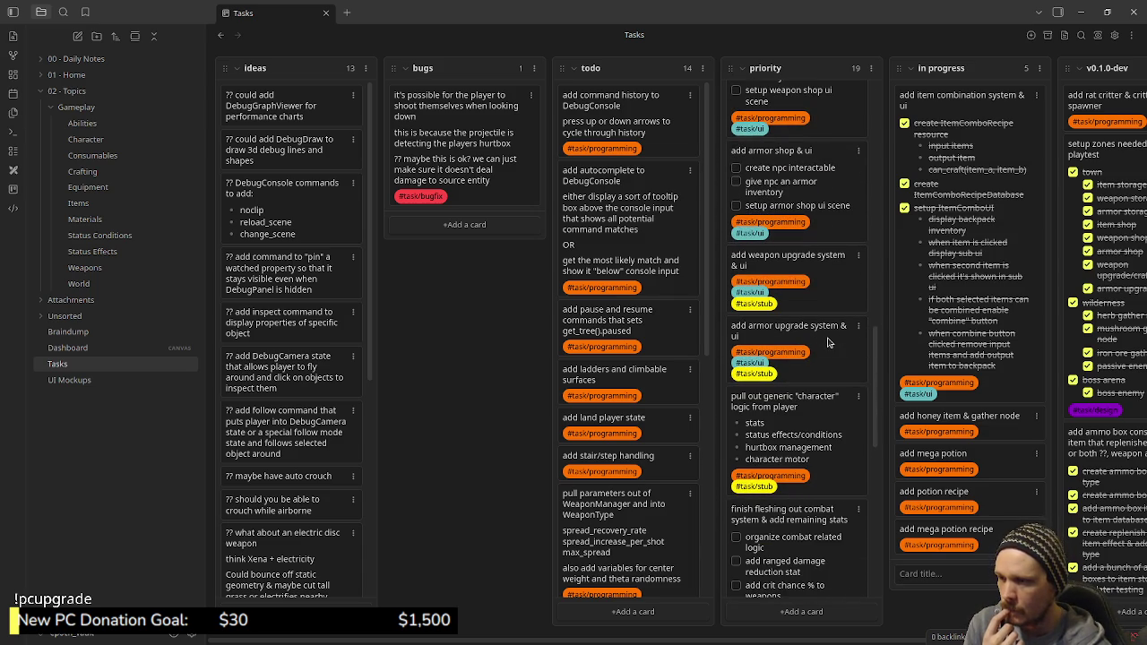
scroll(828, 342, down, 1)
scroll(828, 343, down, 2)
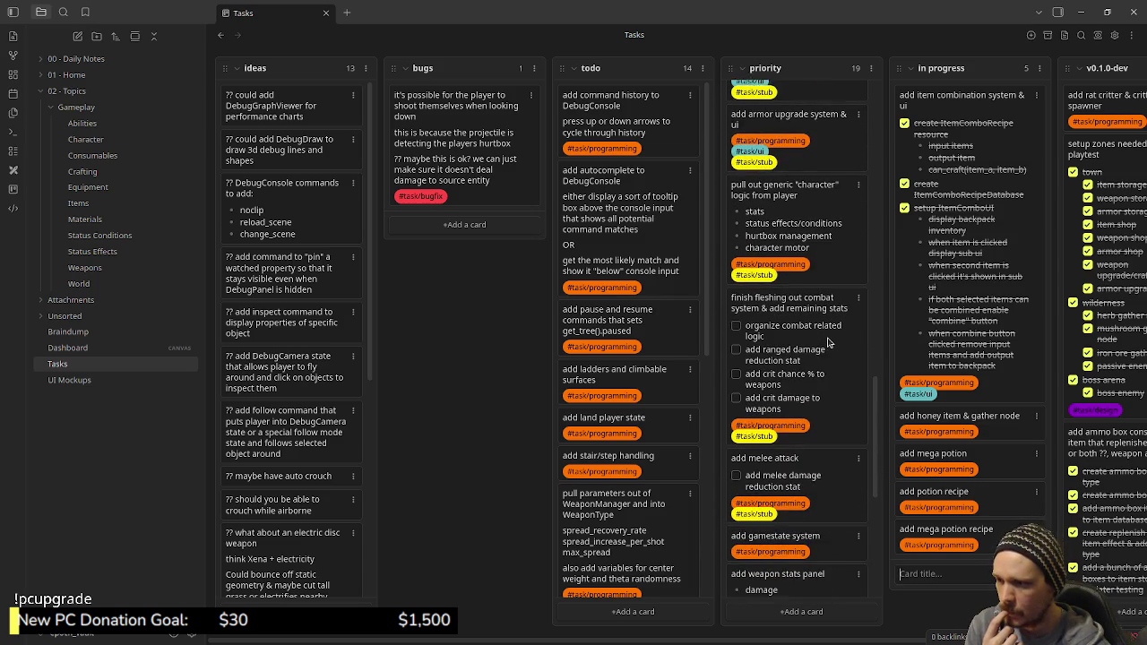
scroll(828, 342, down, 1)
scroll(828, 342, down, 2)
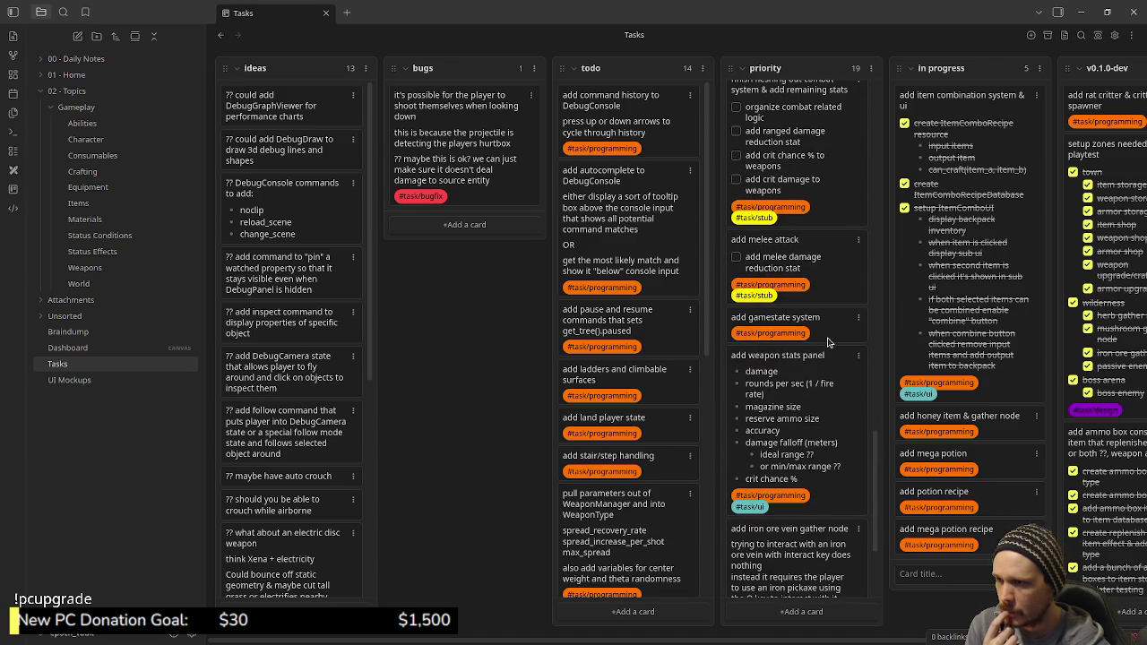
scroll(828, 342, down, 3)
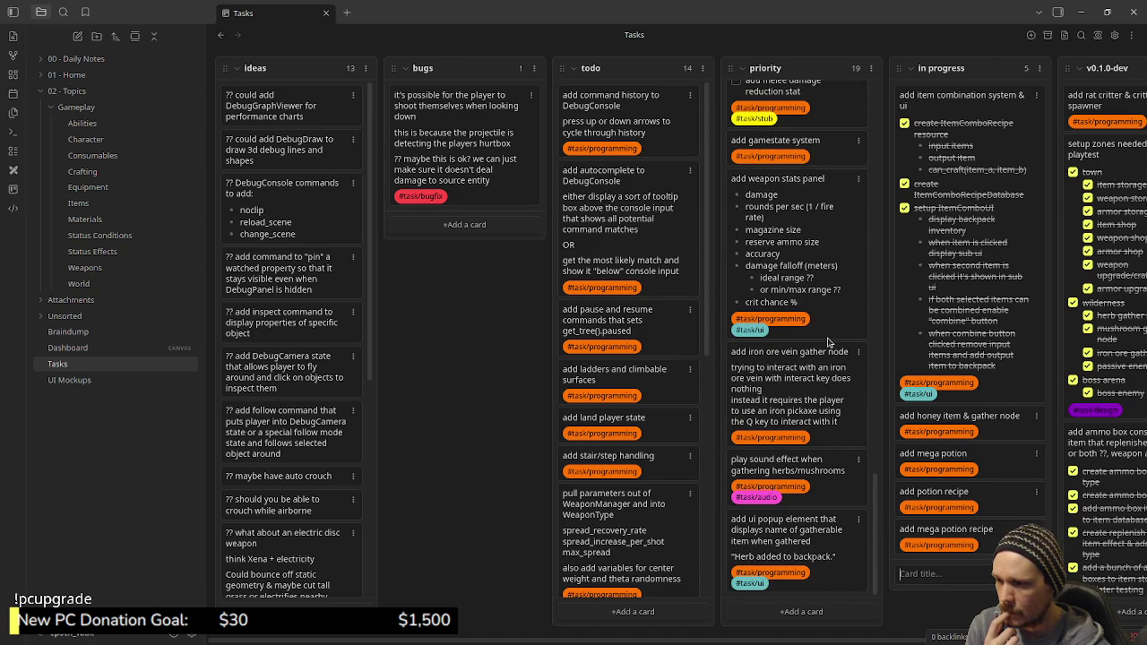
scroll(828, 342, up, 4)
scroll(828, 343, down, 5)
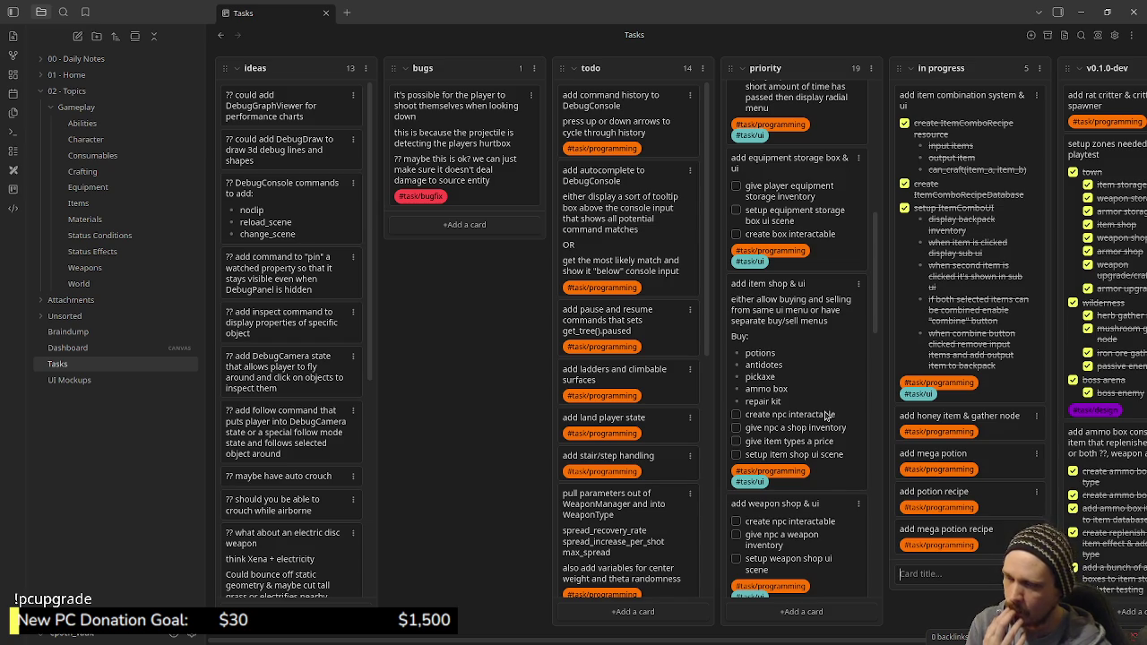
scroll(830, 415, up, 1)
scroll(830, 415, up, 5)
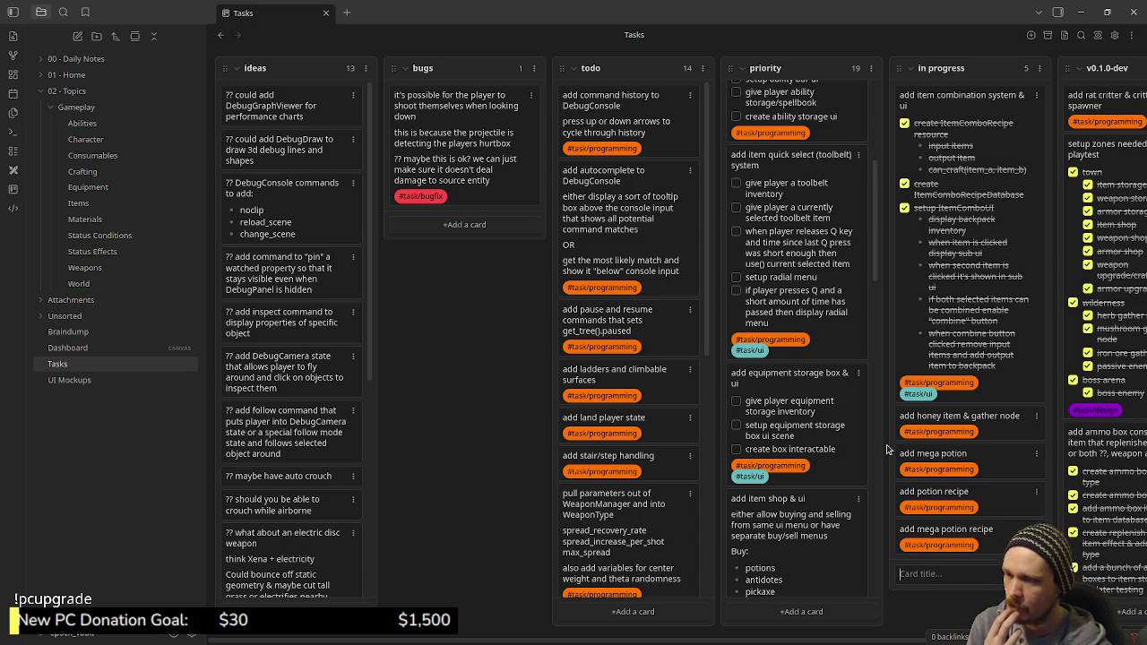
click(829, 421)
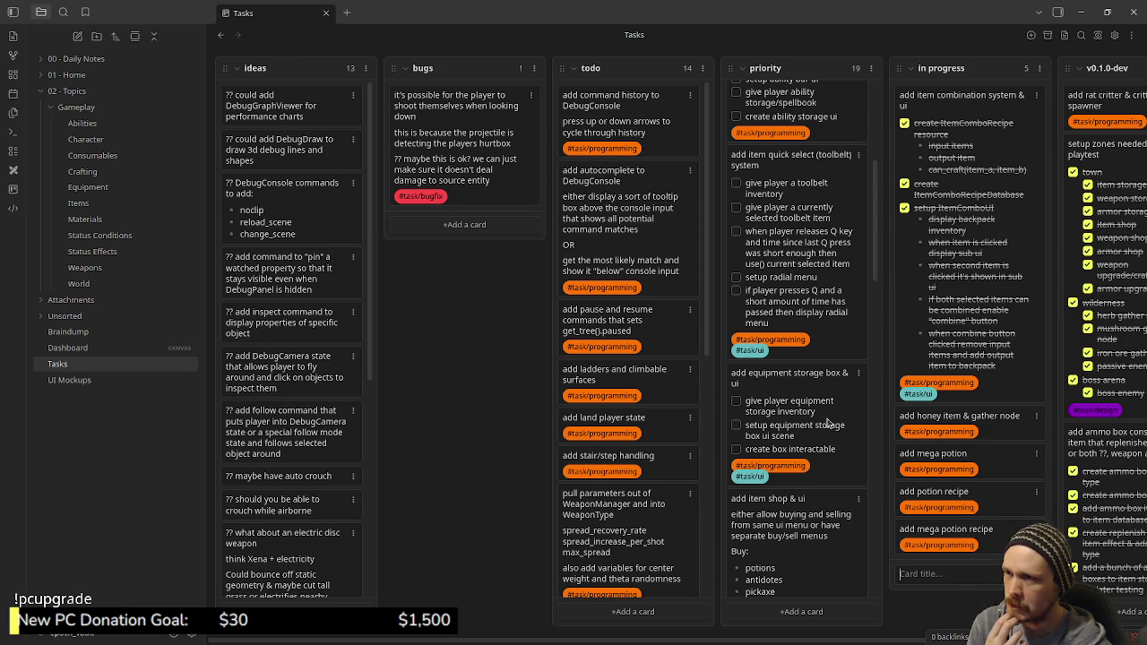
scroll(827, 430, up, 5)
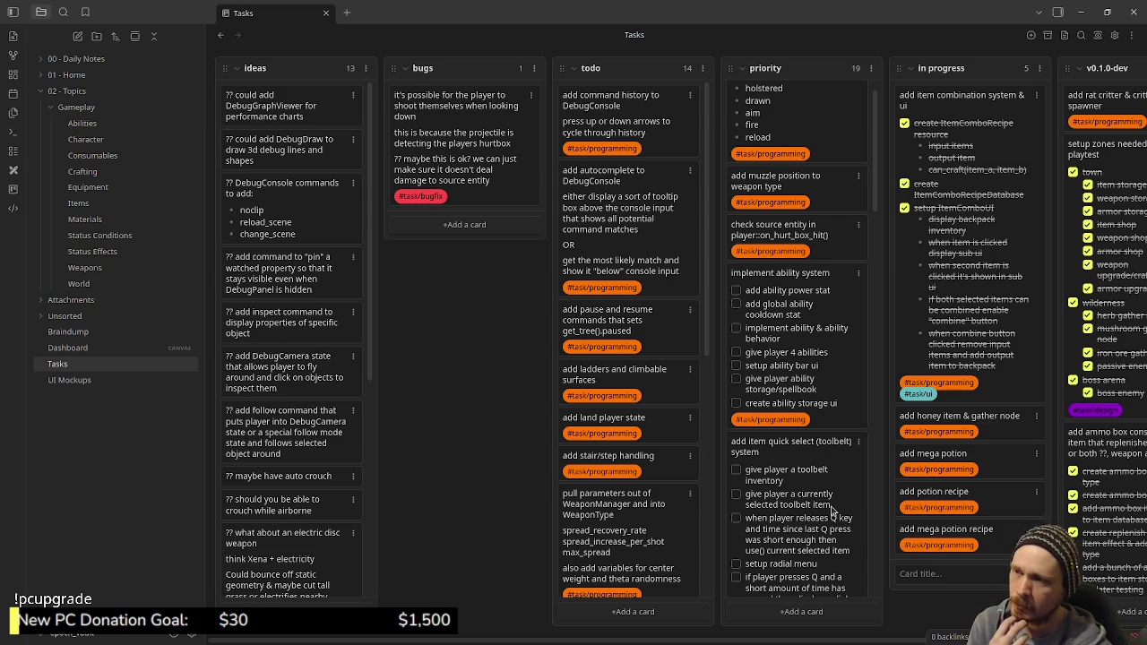
scroll(832, 511, down, 3)
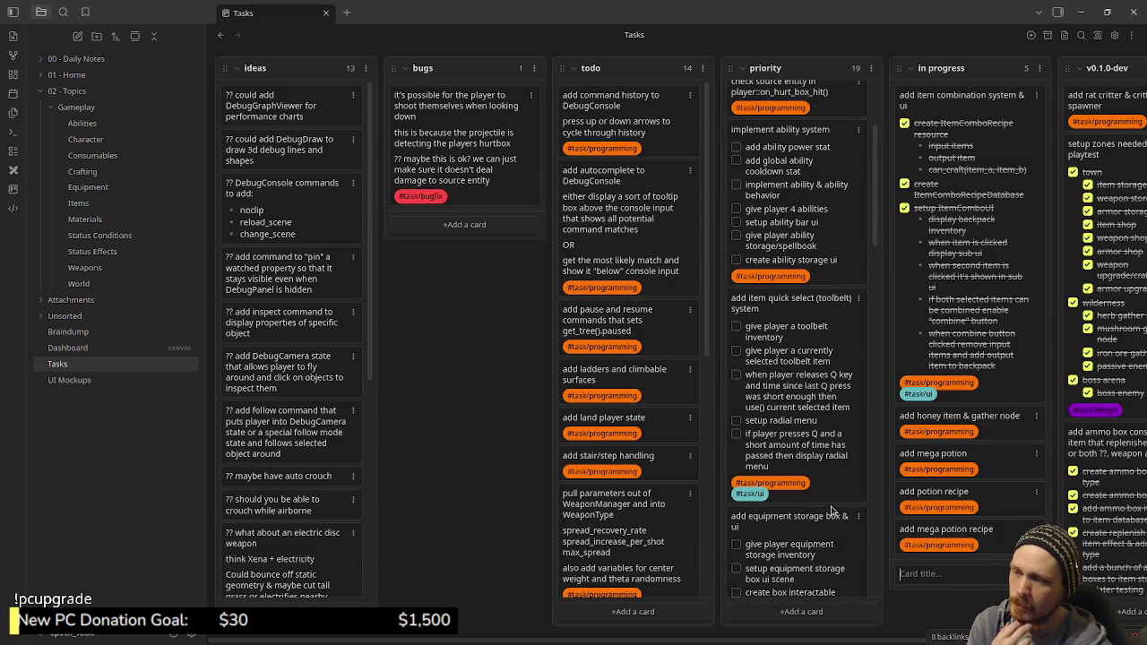
scroll(831, 511, down, 2)
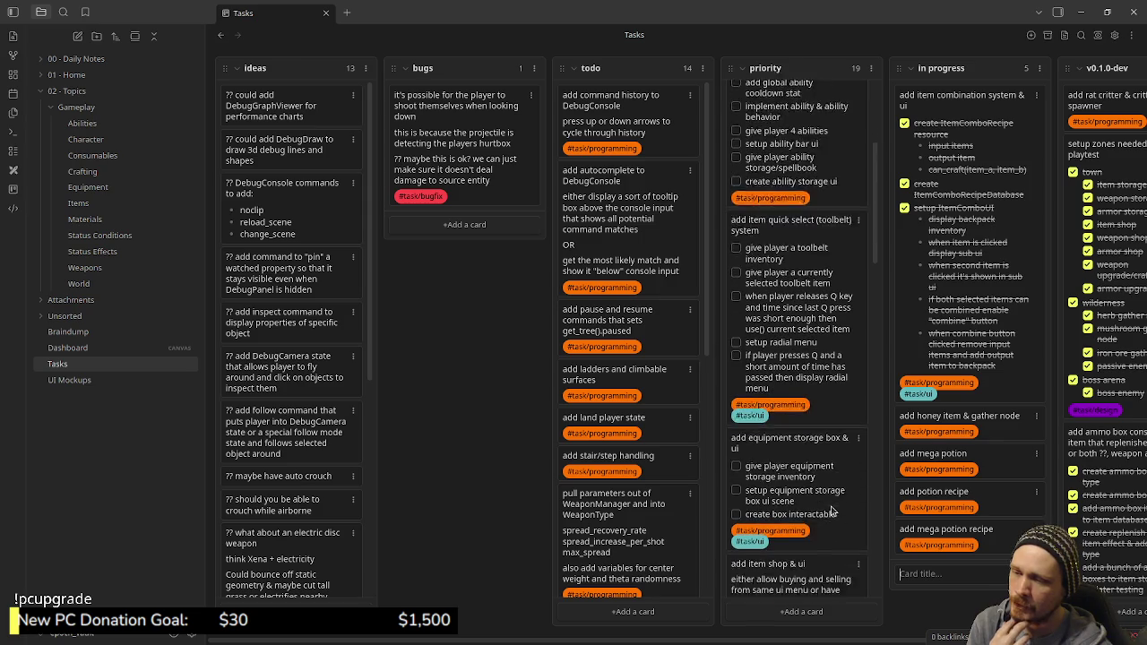
scroll(832, 510, down, 2)
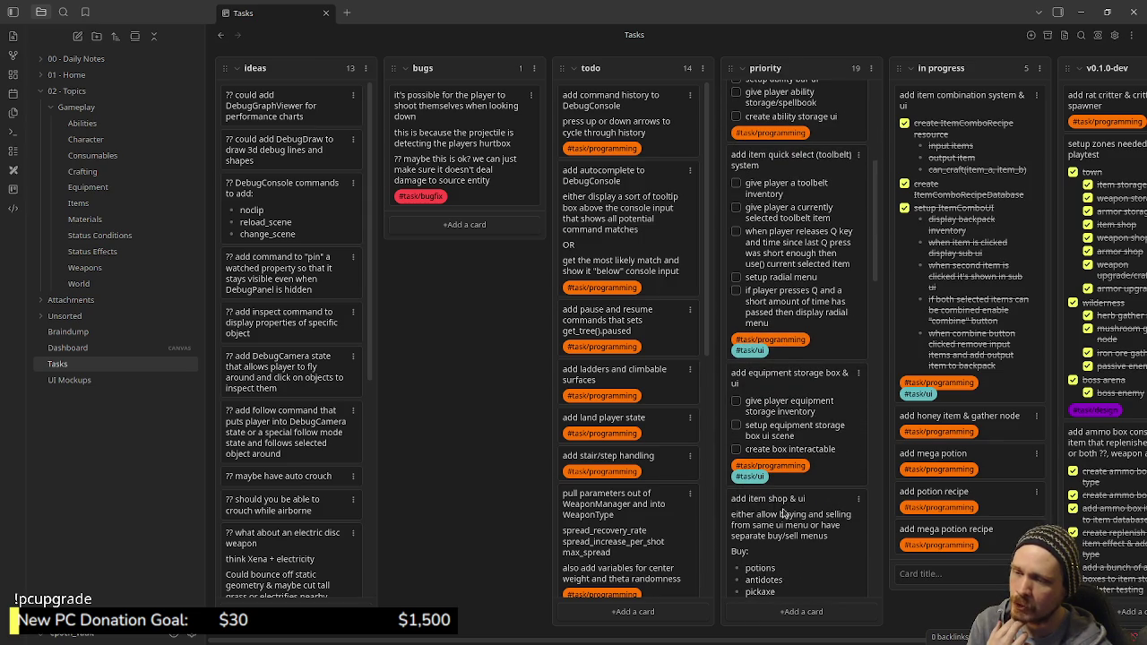